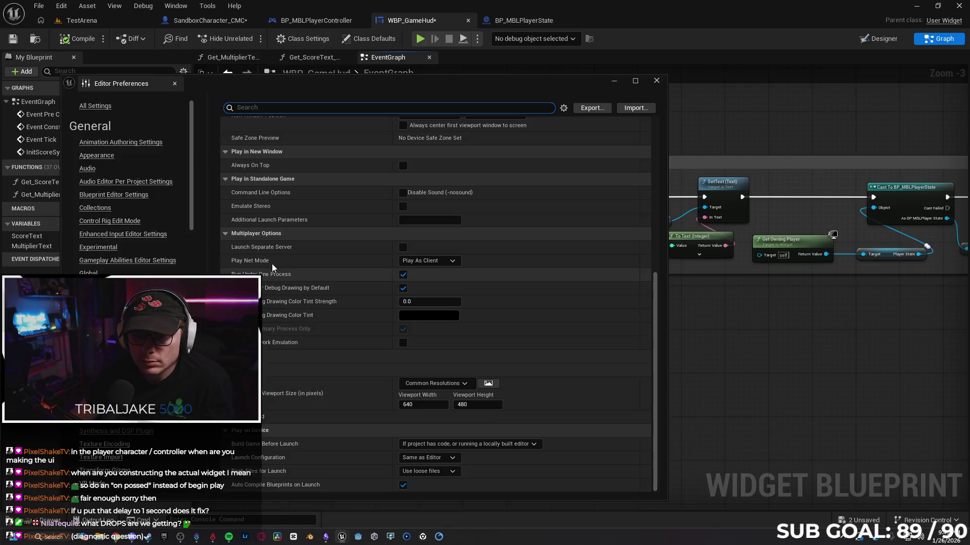
Keep Play Net Mode as Play As Client, turn off Run Under One Process, and start Play
click(453, 261)
click(419, 279)
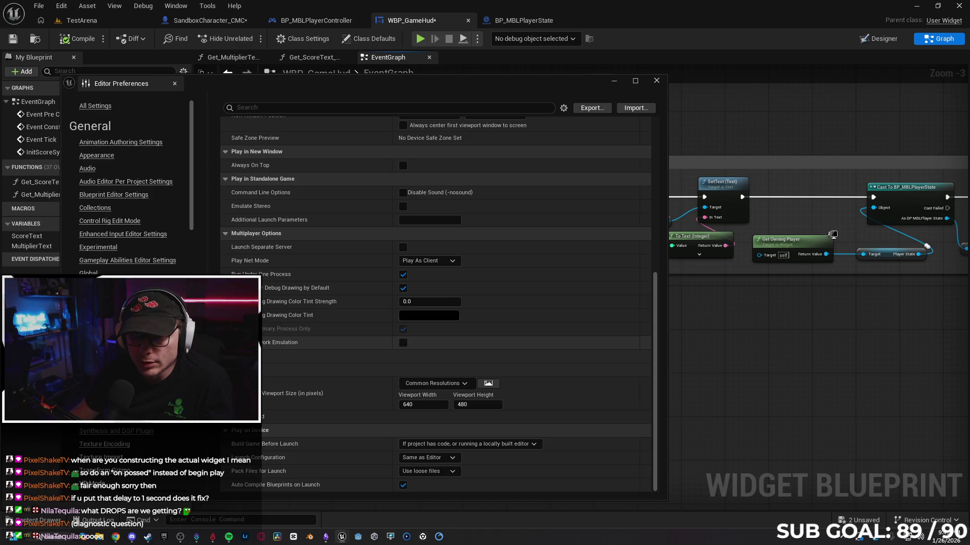
click(265, 342)
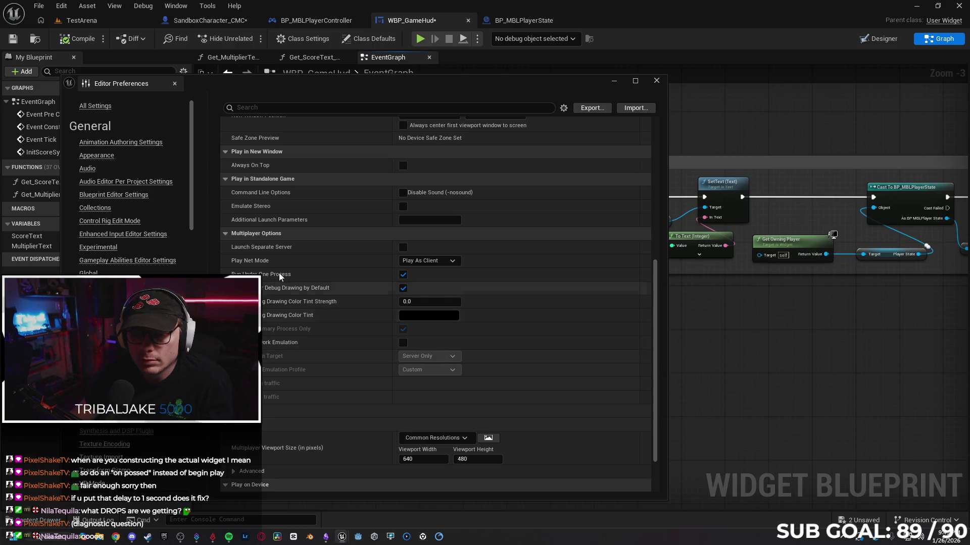
click(402, 274)
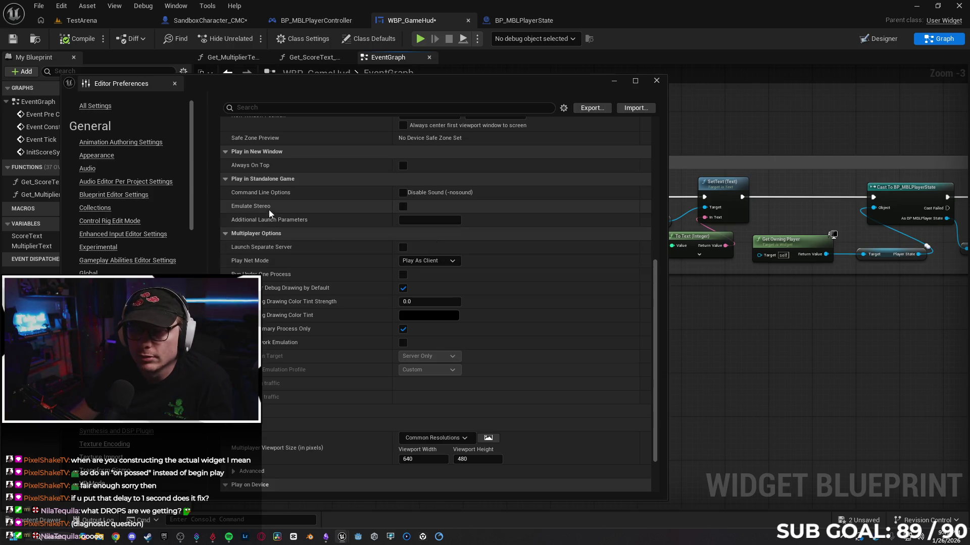
click(420, 40)
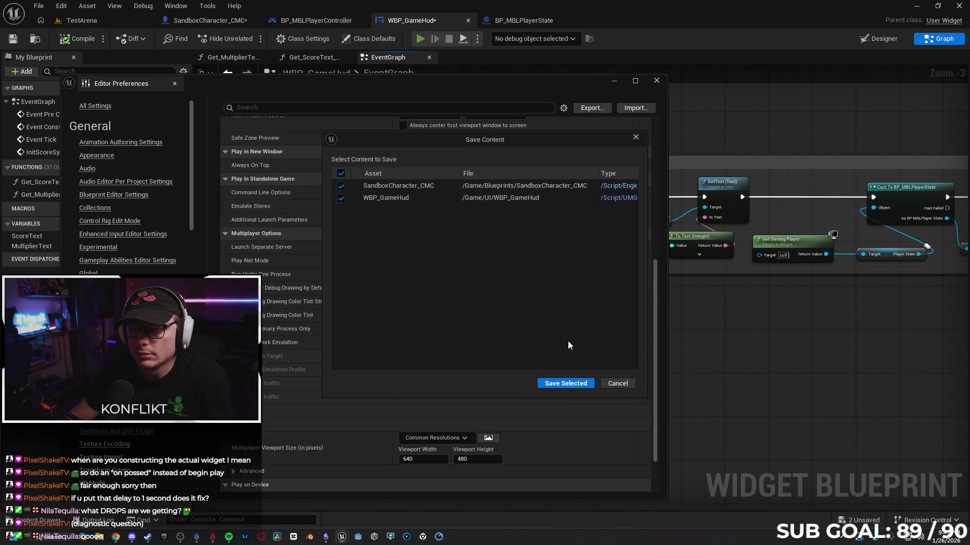
Save SandboxCharacter_CMC and WBP_GameHud with Save Selected, launching the separate-process play session
click(566, 384)
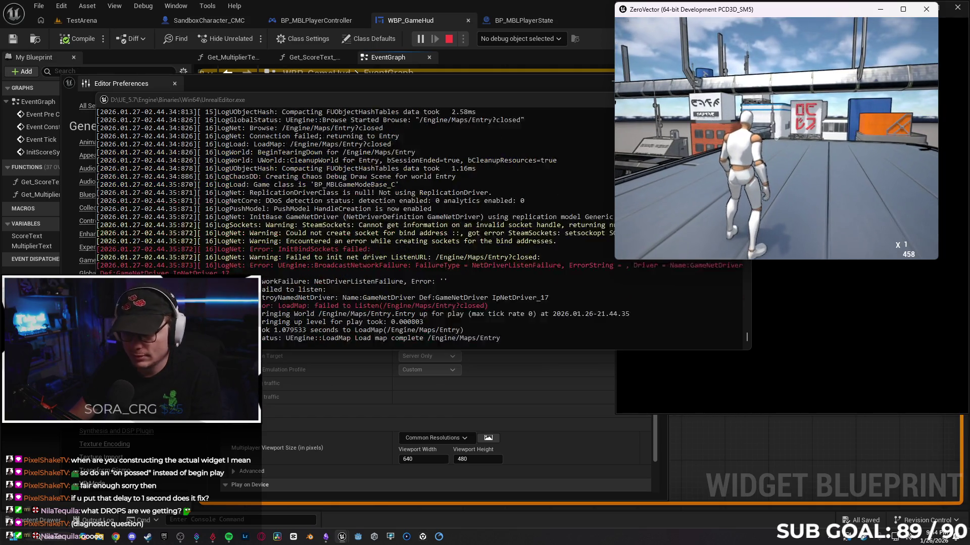
Move the preview window aside and run and jump the character across the roof in the client
key(super)
click(831, 339)
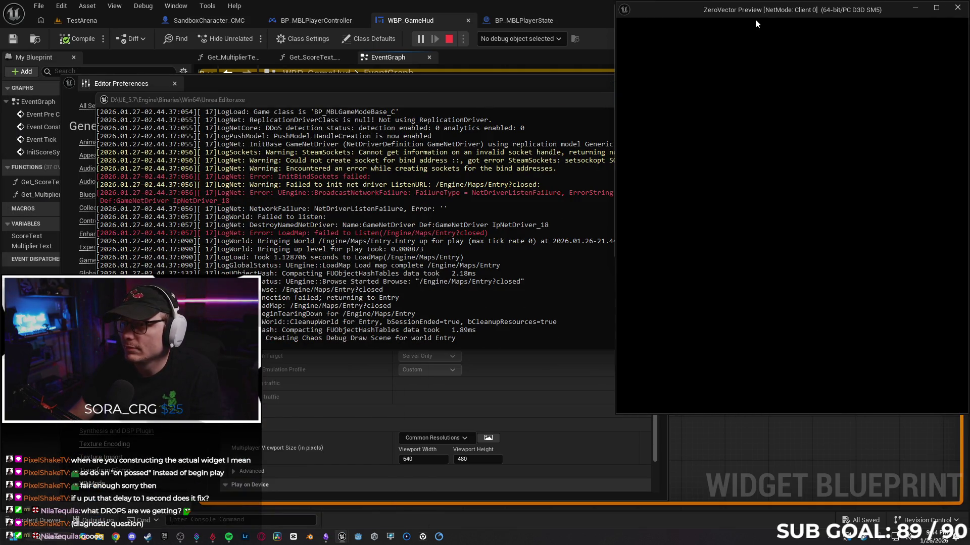
mouse_move(753, 14)
mouse_down()
mouse_move(553, 45)
mouse_move(382, 38)
mouse_up()
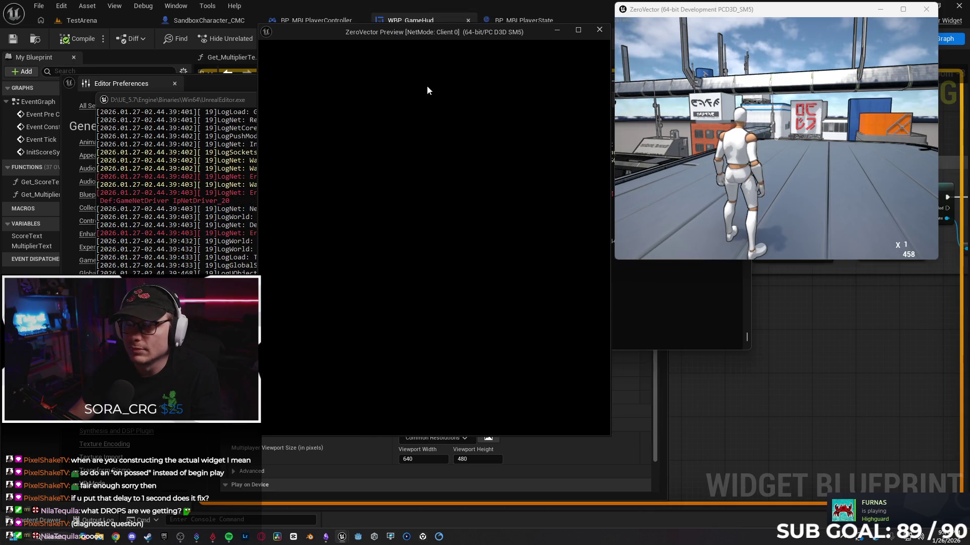
click(727, 140)
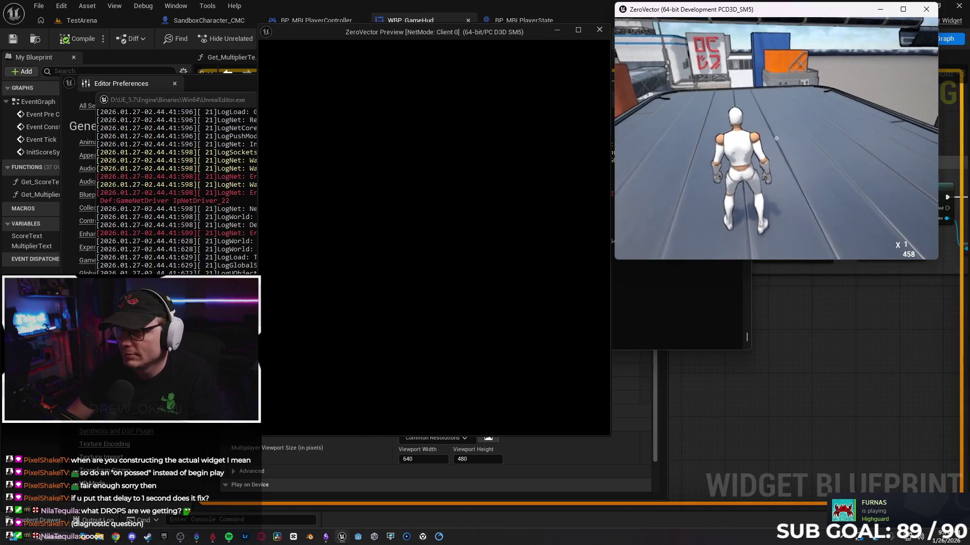
key(w)
key(space)
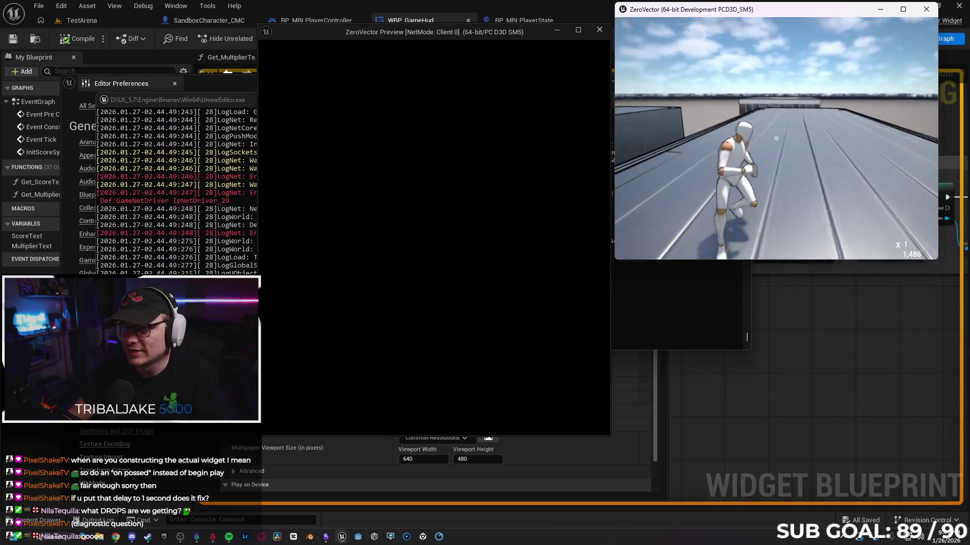
key(space)
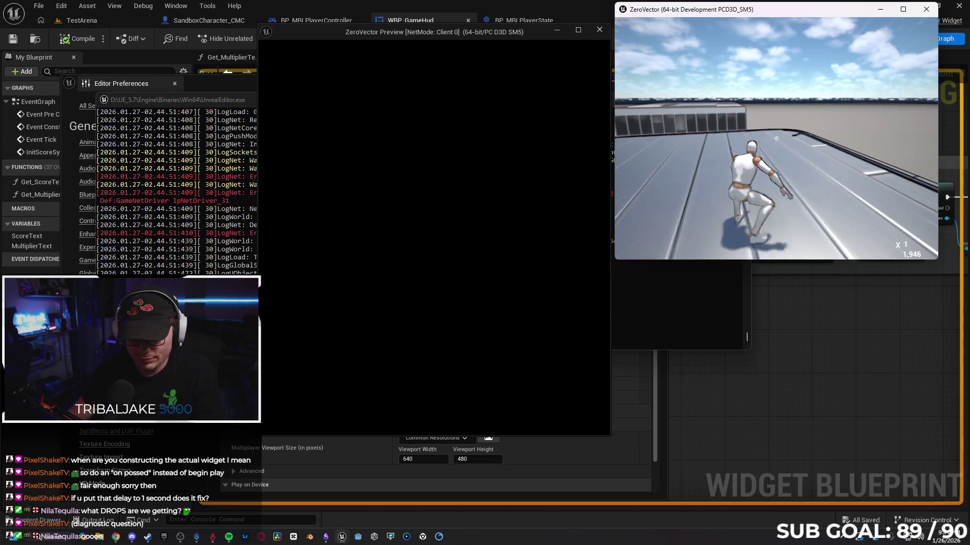
Switch between the open windows, then close the ZeroVector Preview client window to end play
key(super)
click(575, 144)
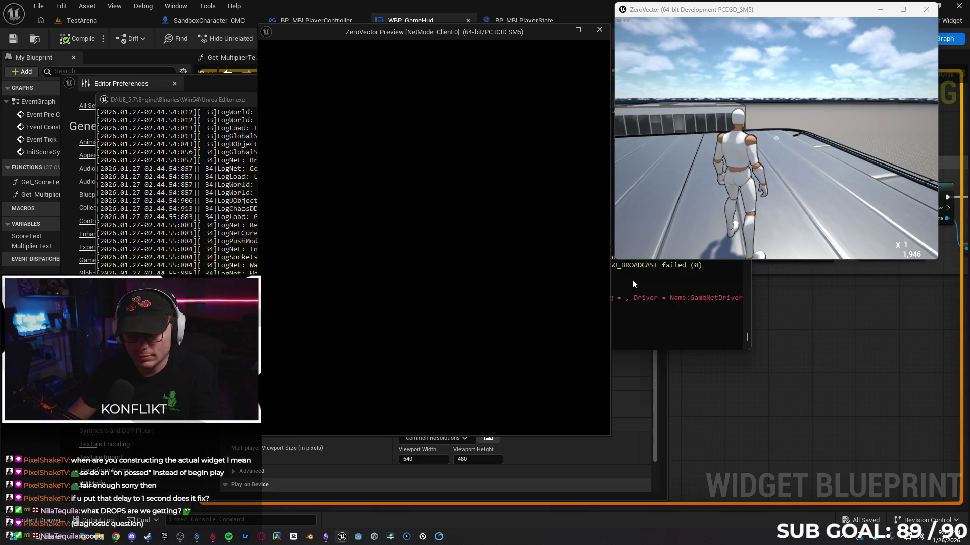
key(alt+Tab)
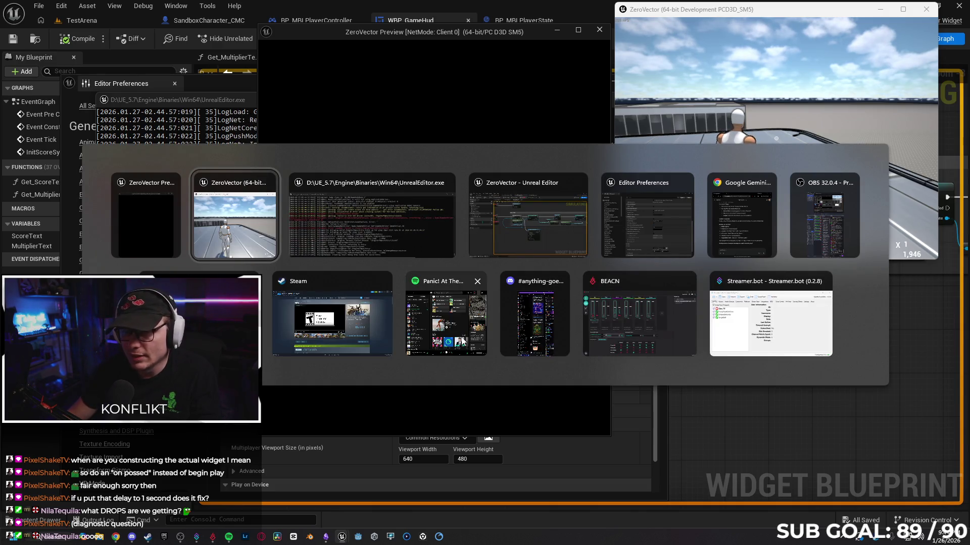
click(235, 222)
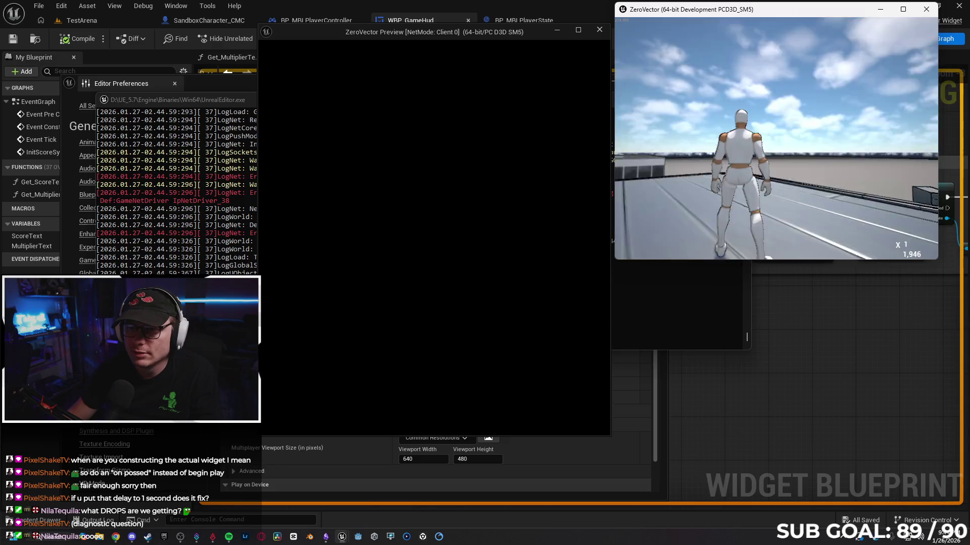
key(super)
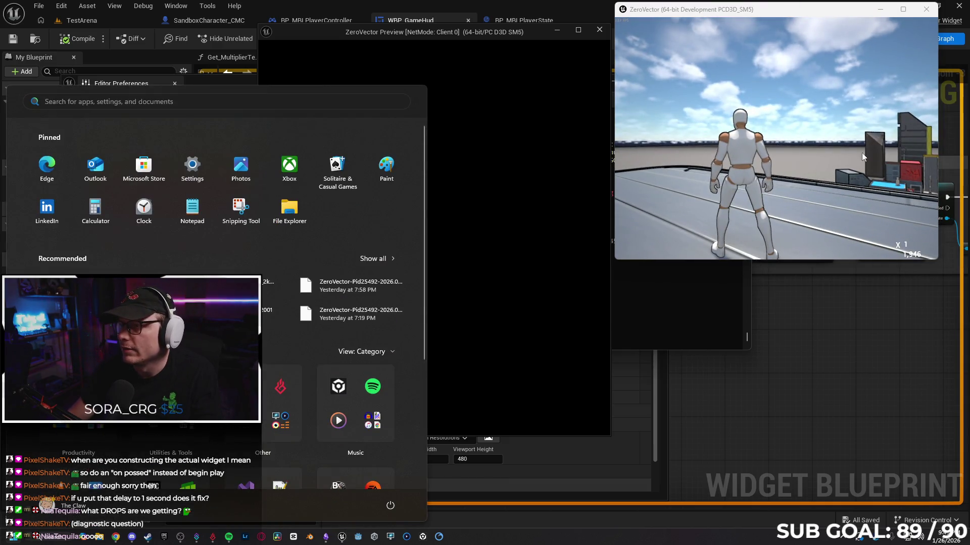
click(576, 96)
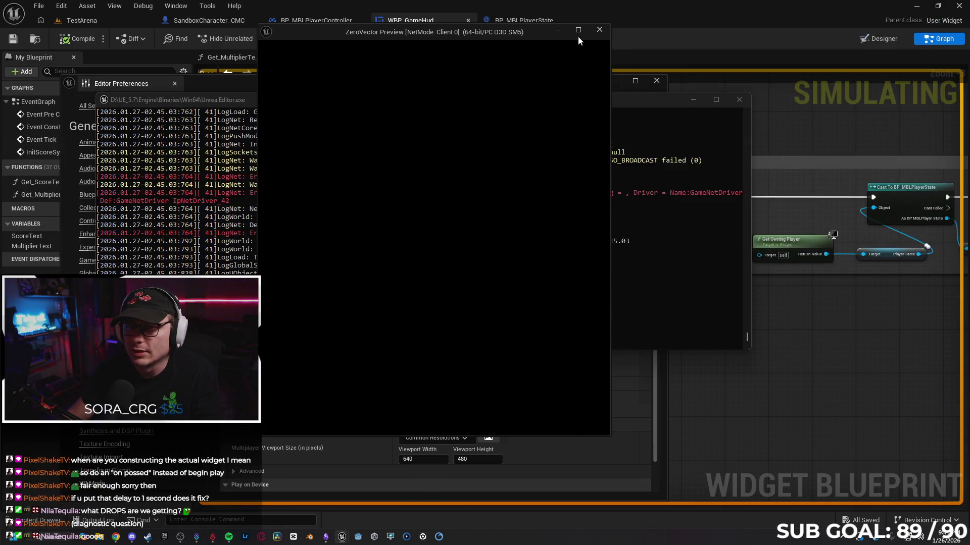
click(598, 31)
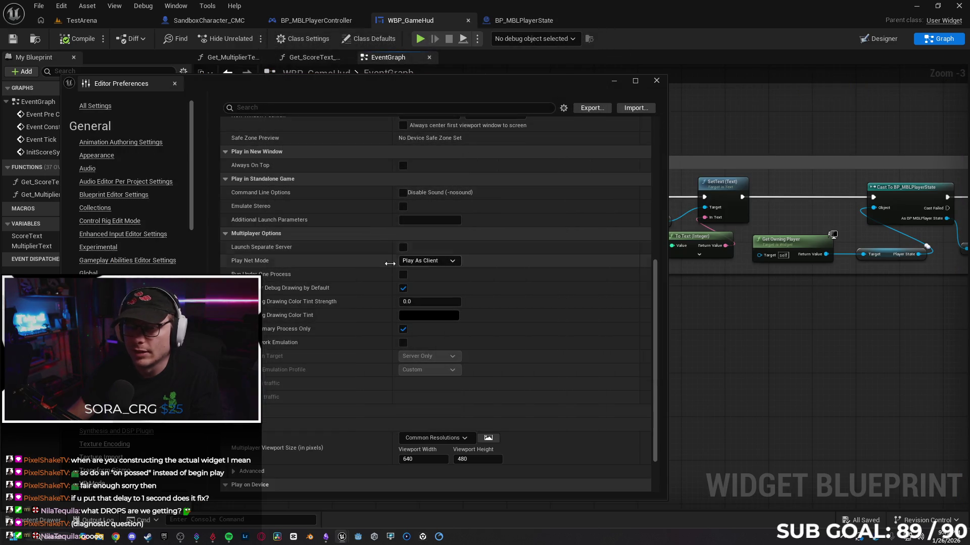
Re-enable Run Under One Process, confirm Number Of Clients is 2, and close Editor Preferences
click(403, 274)
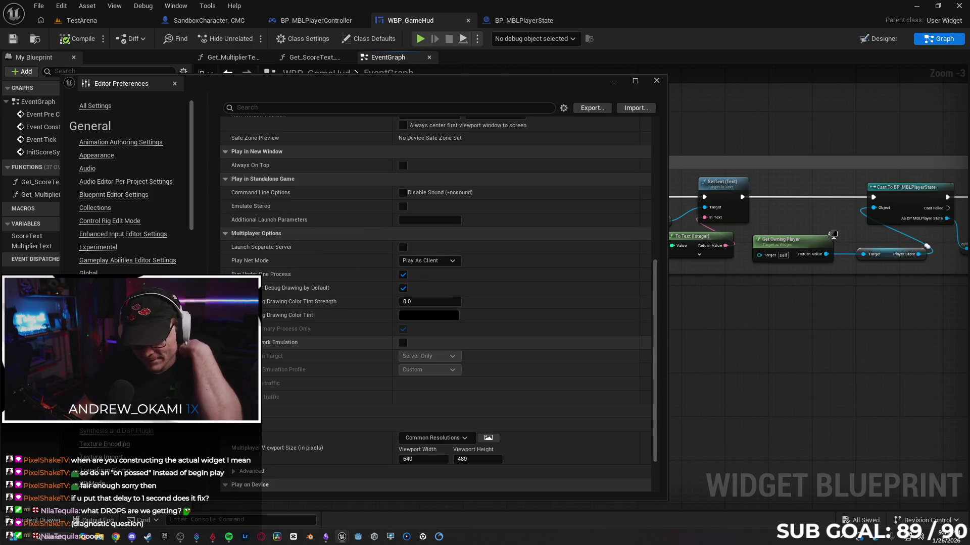
click(274, 347)
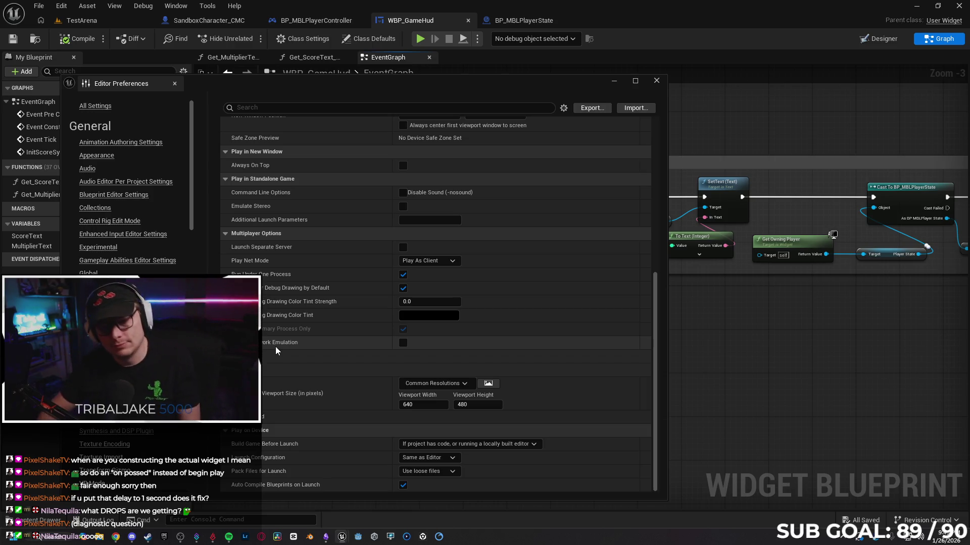
click(242, 356)
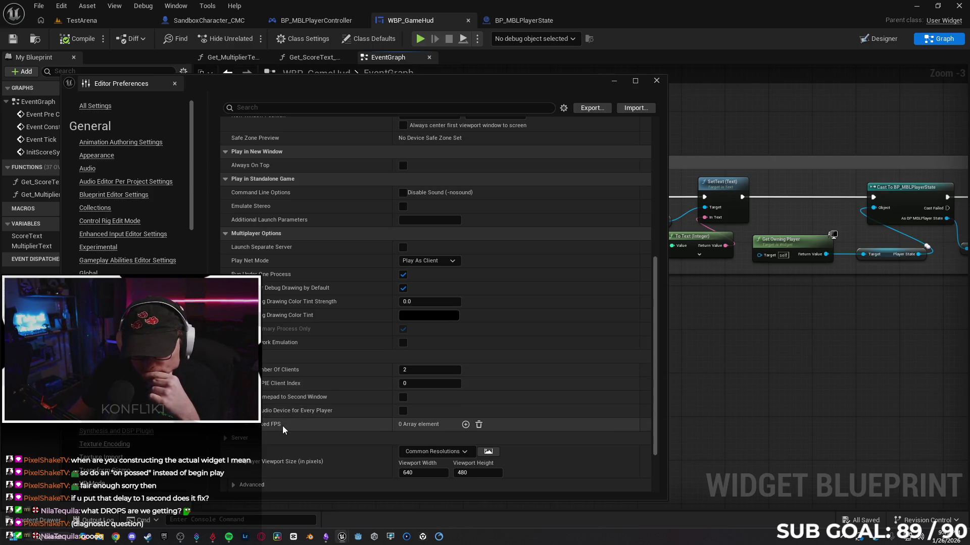
mouse_move(270, 371)
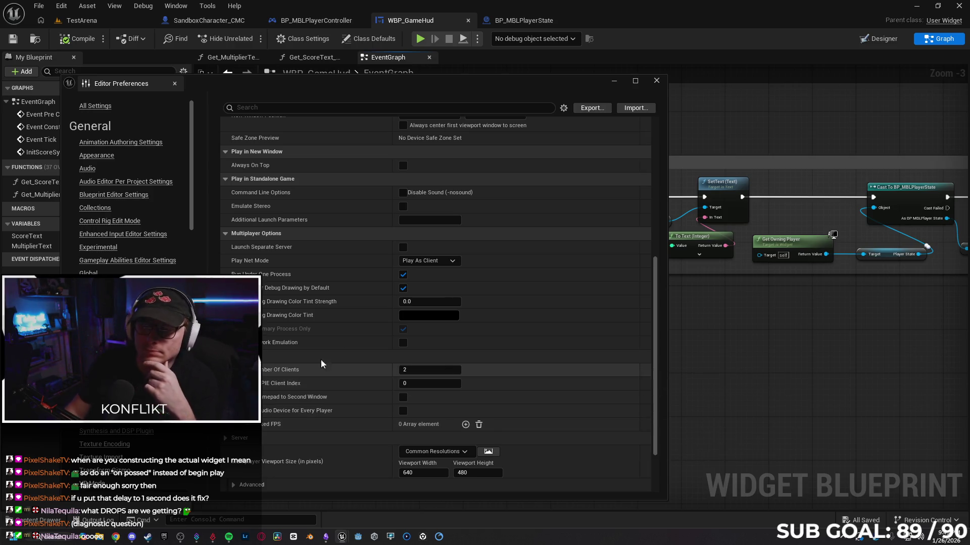
click(656, 81)
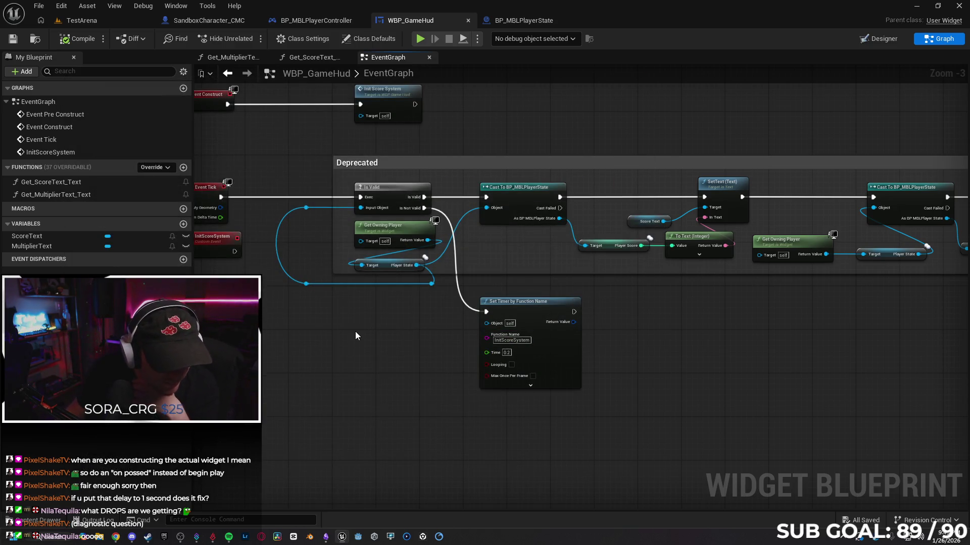
Close BP_MBLPlayerState, set the controller's Delay duration to 0.1, and test with two clients
click(560, 22)
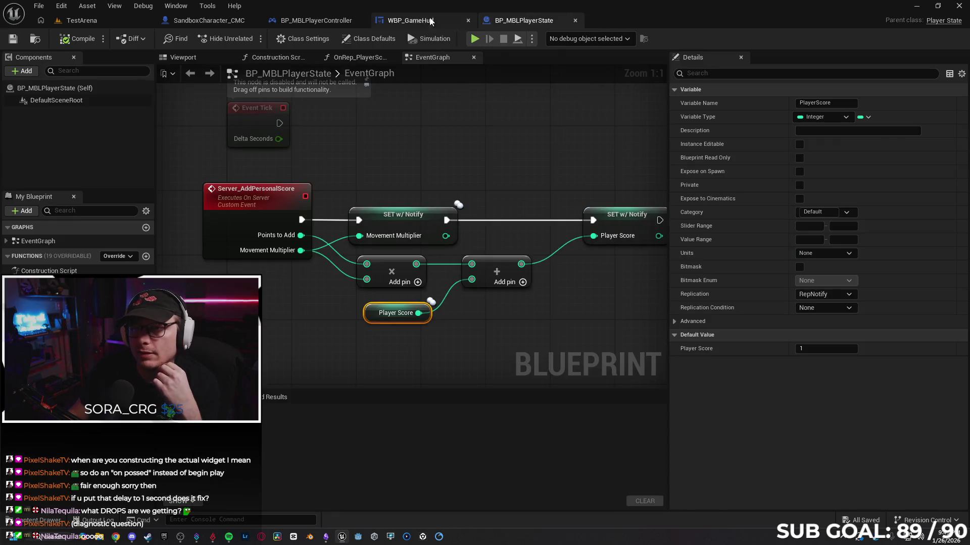
click(574, 21)
click(316, 21)
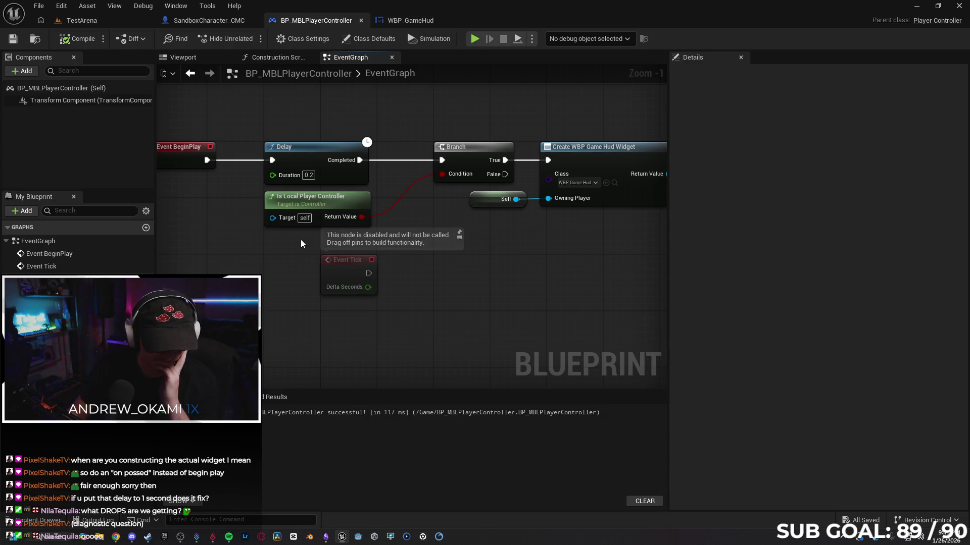
click(309, 175)
text(0.1)
key(Return)
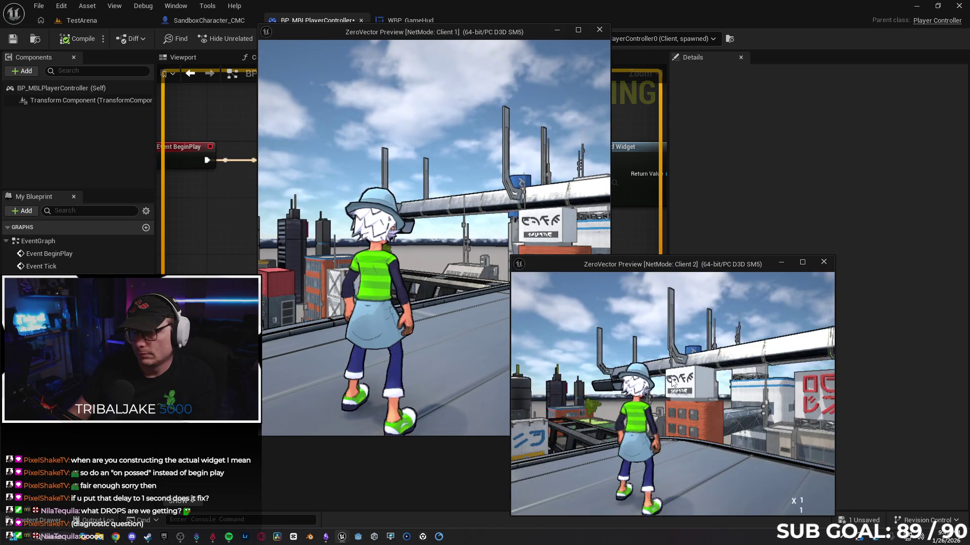
key(w)
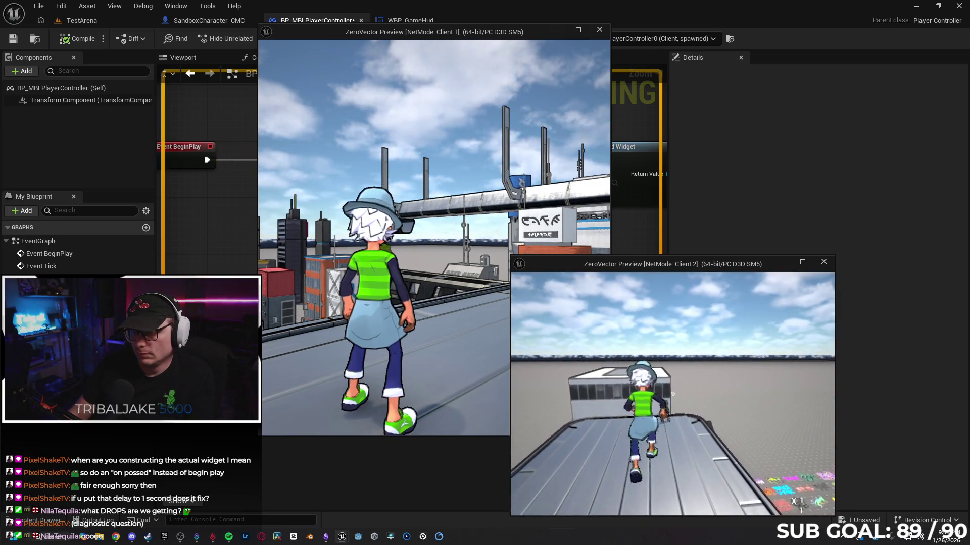
key(Escape)
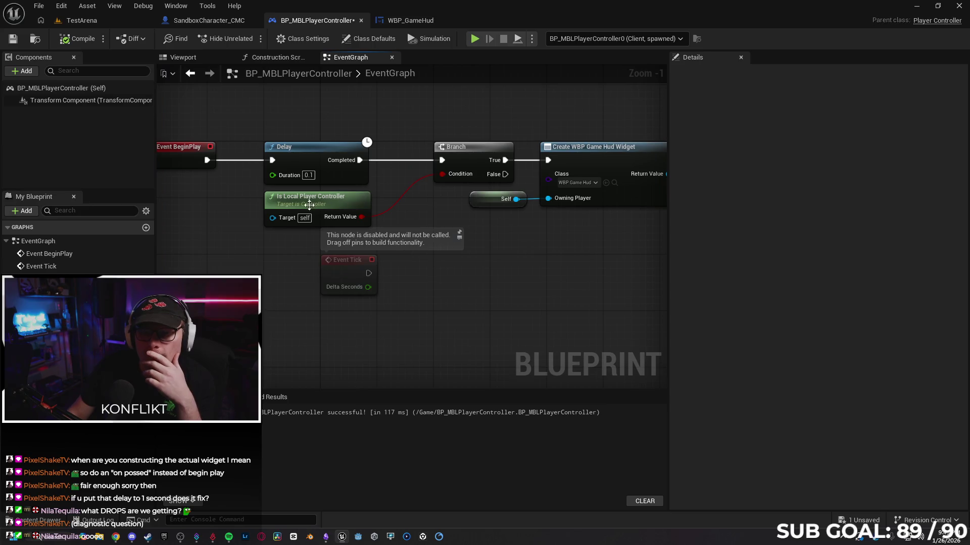
Restore the Delay duration to 0.2 and return to the WBP_GameHud graph
click(309, 176)
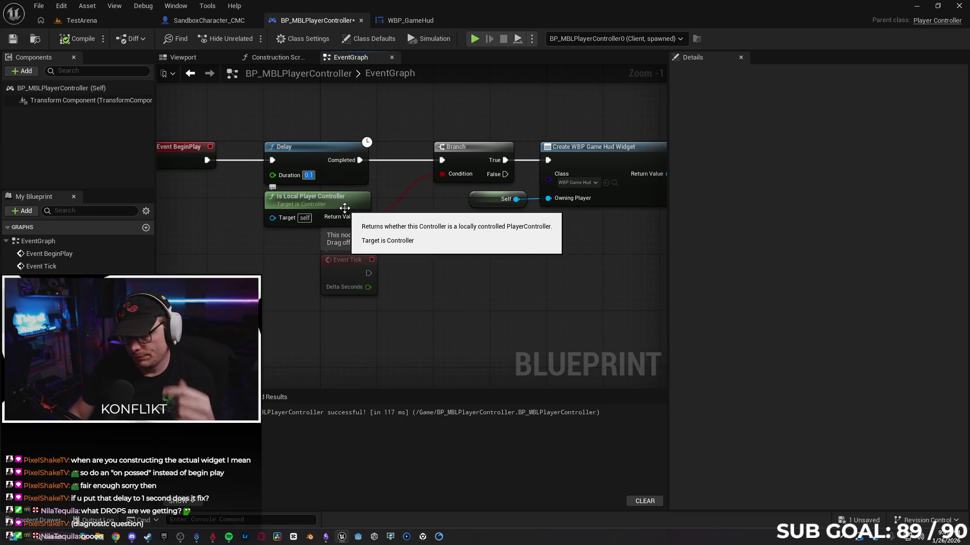
text(2)
key(Return)
click(416, 22)
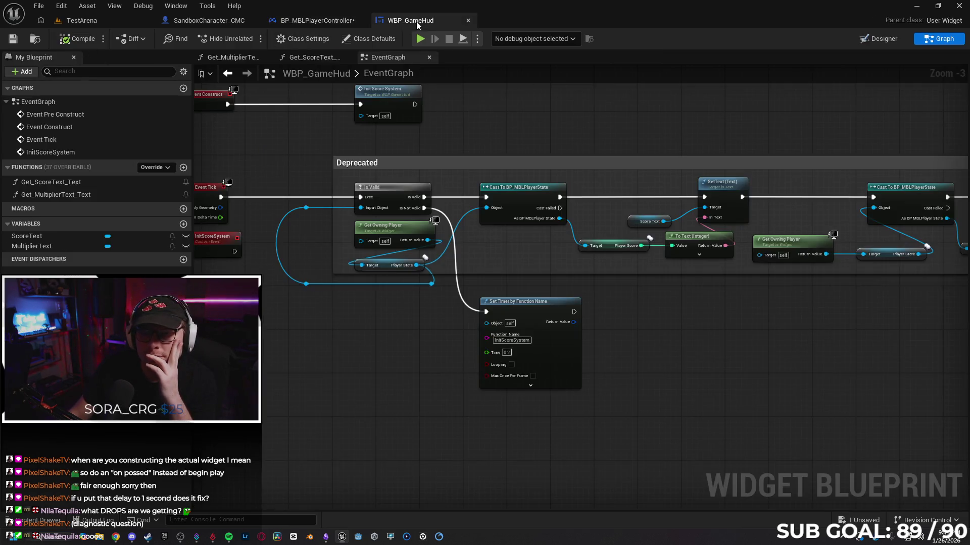
Pan the HUD graph to the timer node, try adding a Set Loop node, then delete it
mouse_move(346, 341)
mouse_down()
mouse_move(489, 372)
mouse_move(174, 330)
mouse_move(429, 359)
mouse_up()
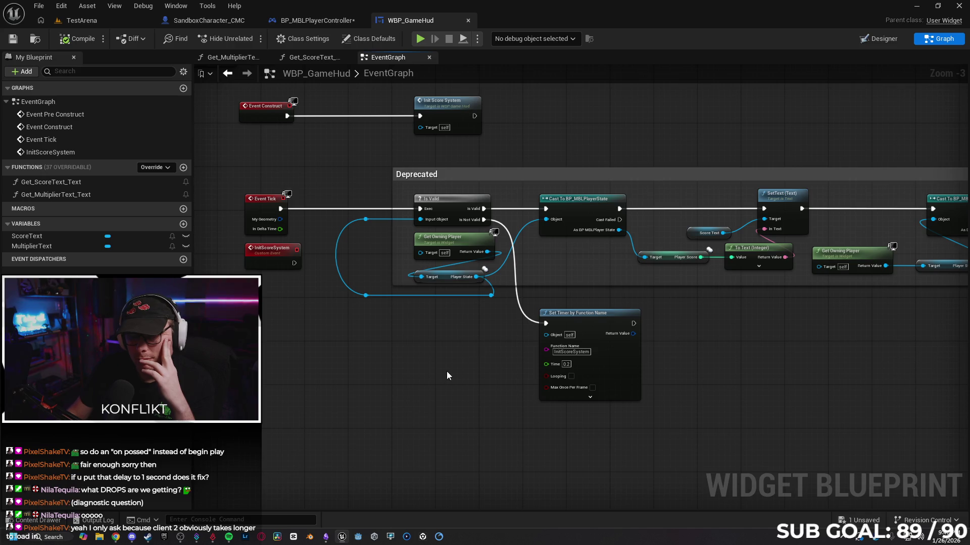
click(458, 212)
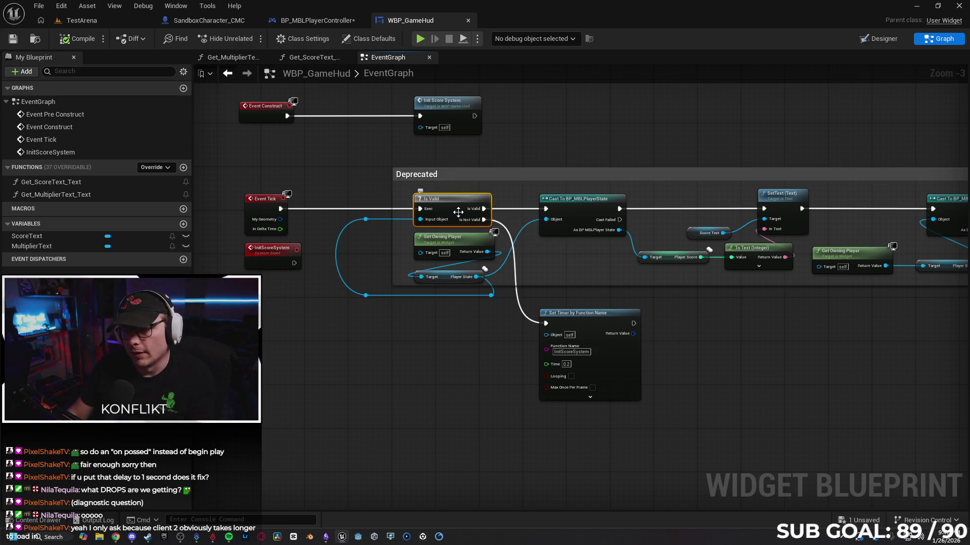
click(475, 333)
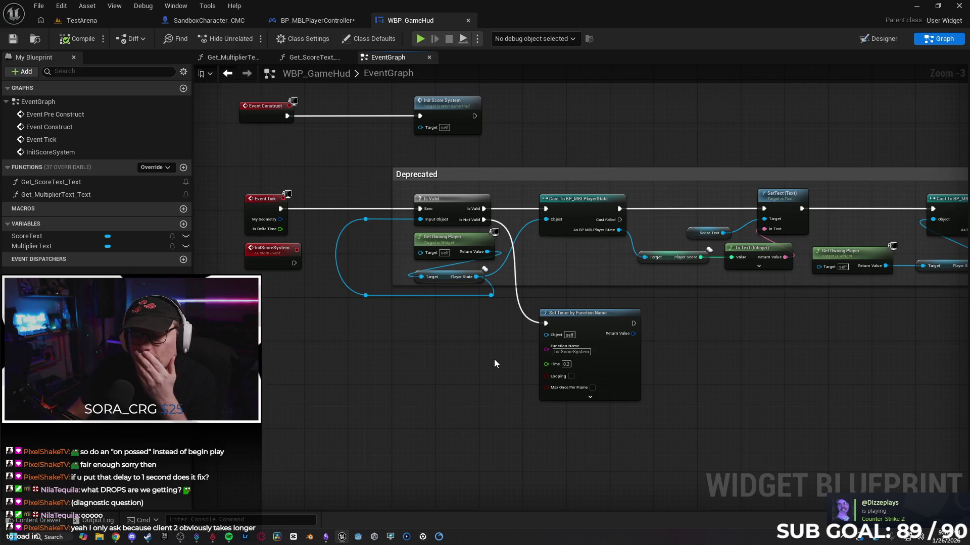
right_click(429, 371)
text(loo)
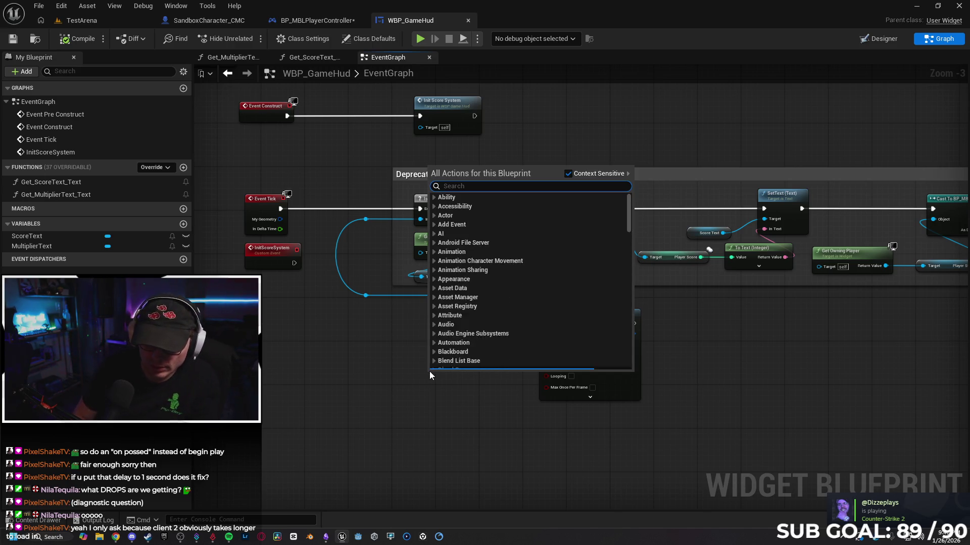
text(p)
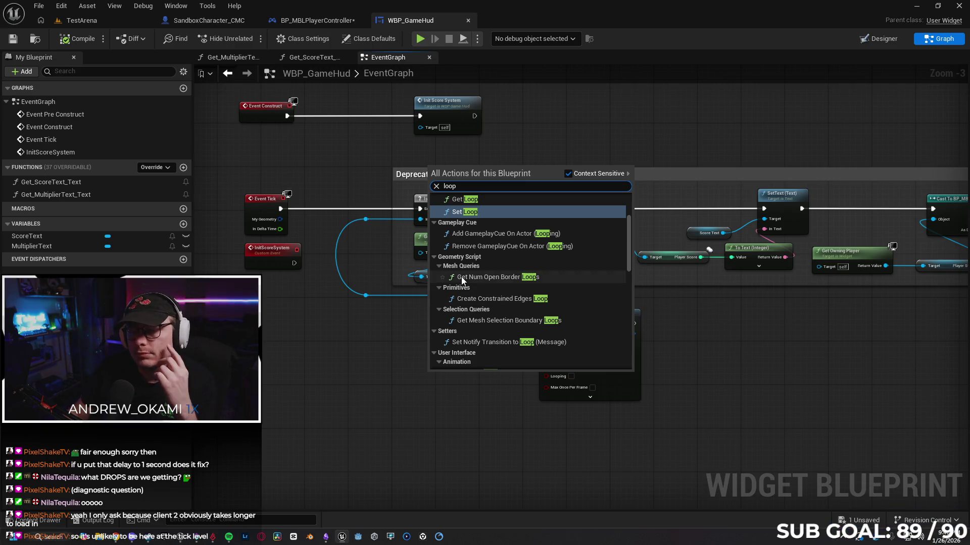
scroll(505, 208, up, 3)
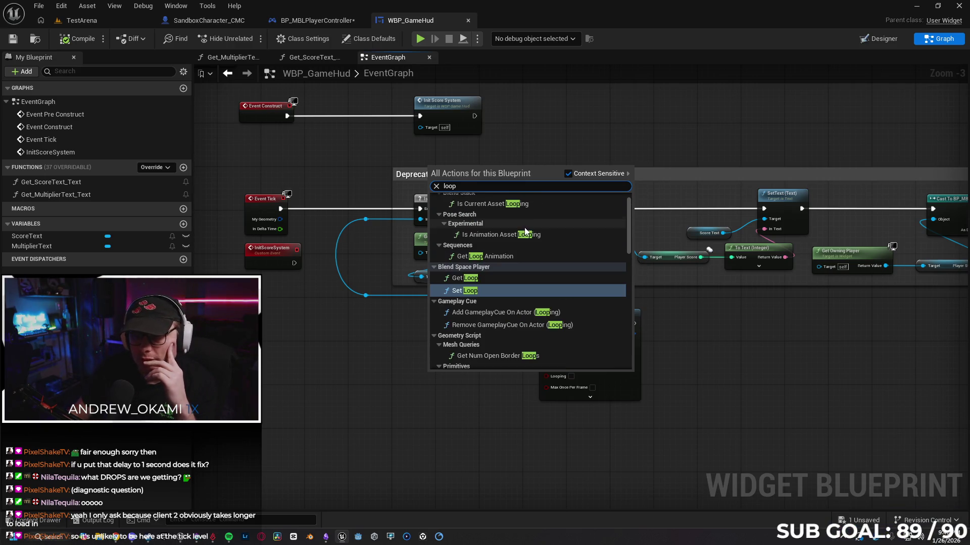
key(Escape)
mouse_move(466, 368)
mouse_down()
mouse_move(439, 369)
mouse_move(411, 348)
mouse_up()
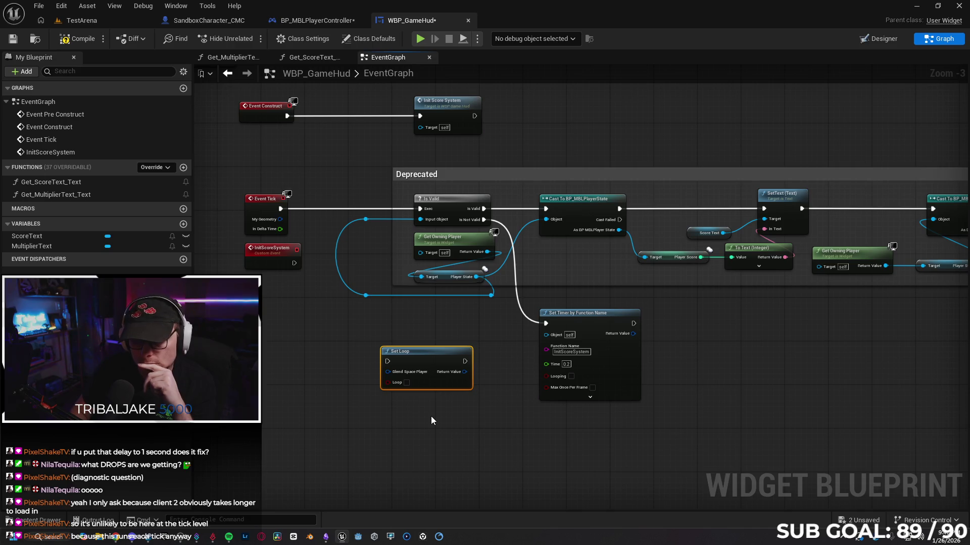
key(Delete)
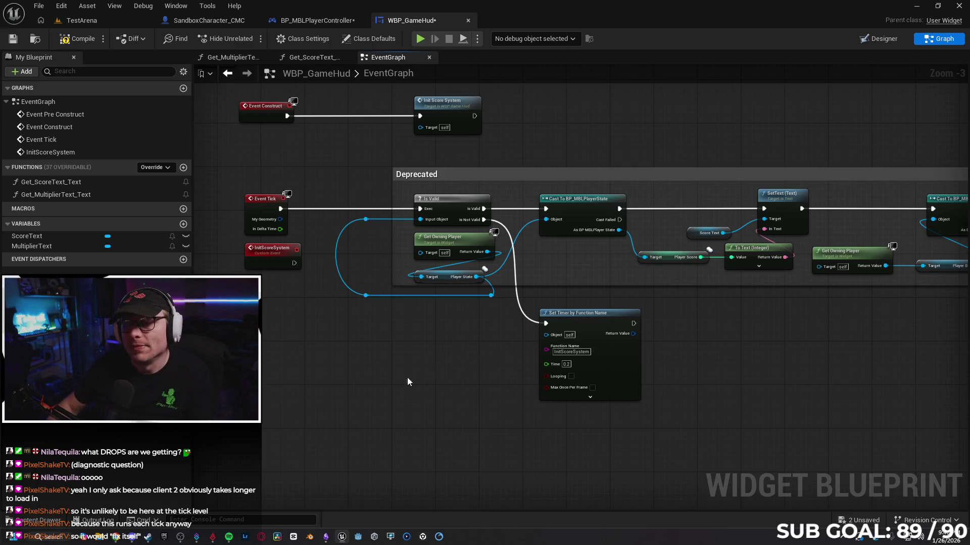
Delete the Is Valid and Set Timer by Function Name nodes, then start two-client play
click(453, 202)
key(Delete)
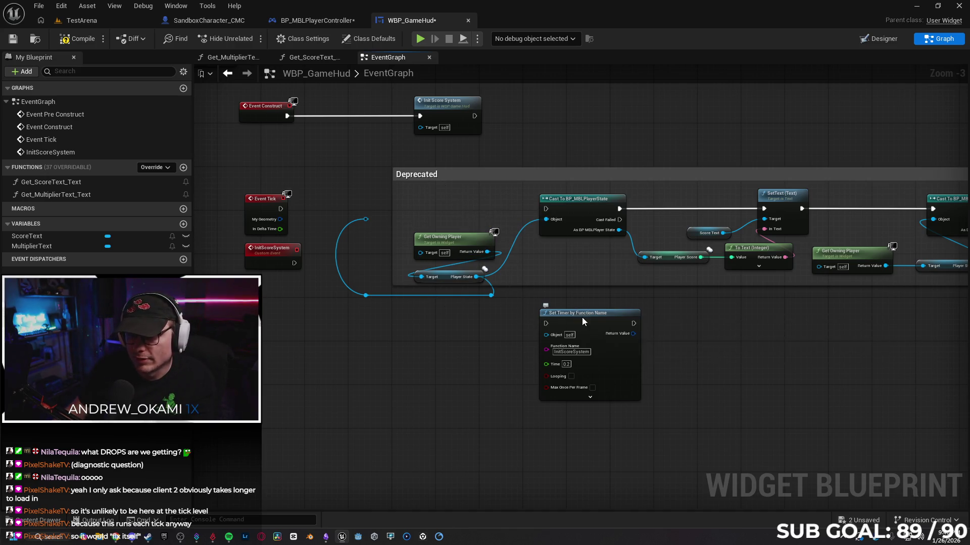
key(Delete)
key(alt+p)
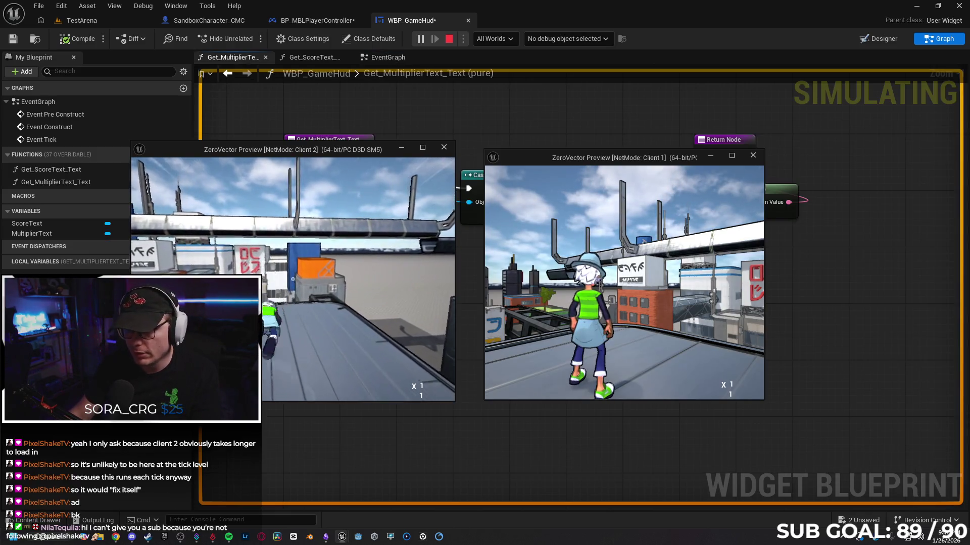
Restart two-client play and steer Client 2's character along the rooftop to check its HUD
key(Escape)
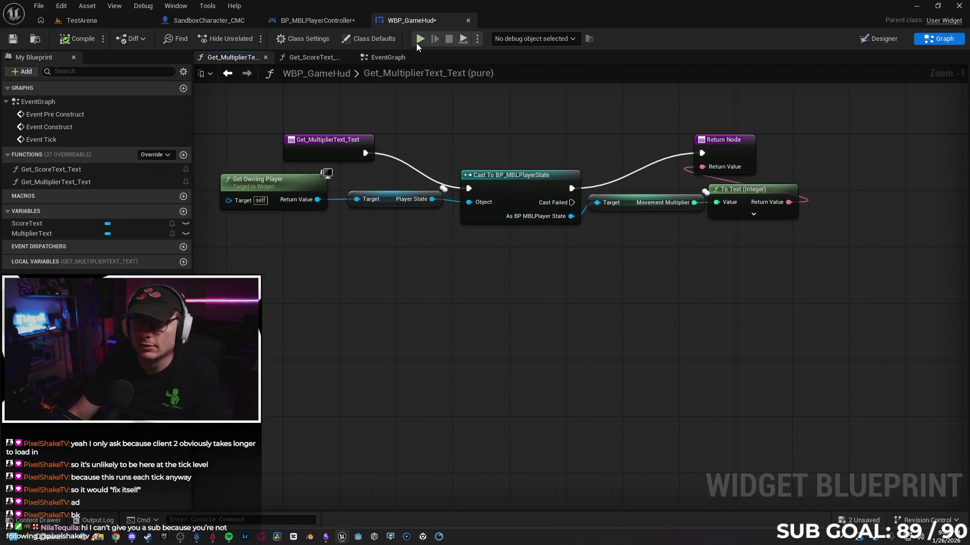
key(alt+p)
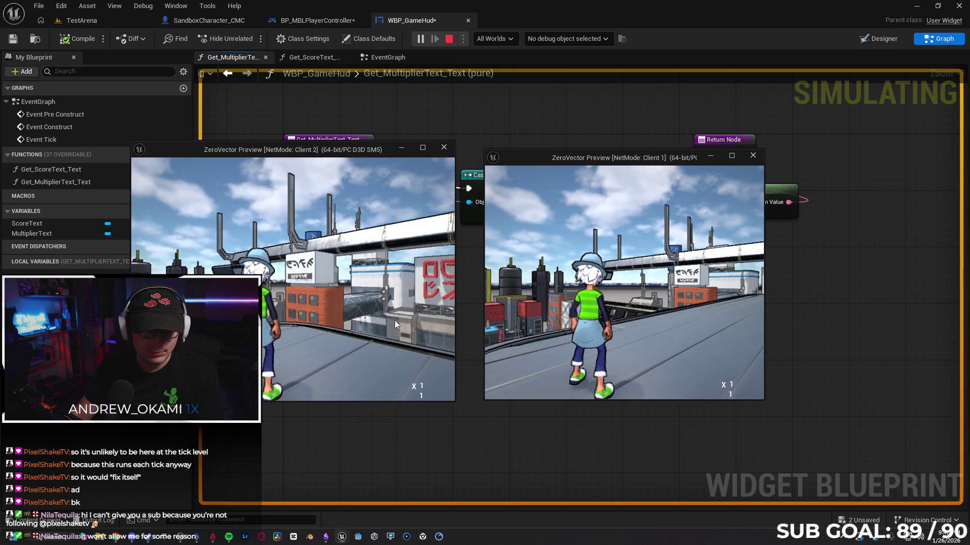
click(312, 310)
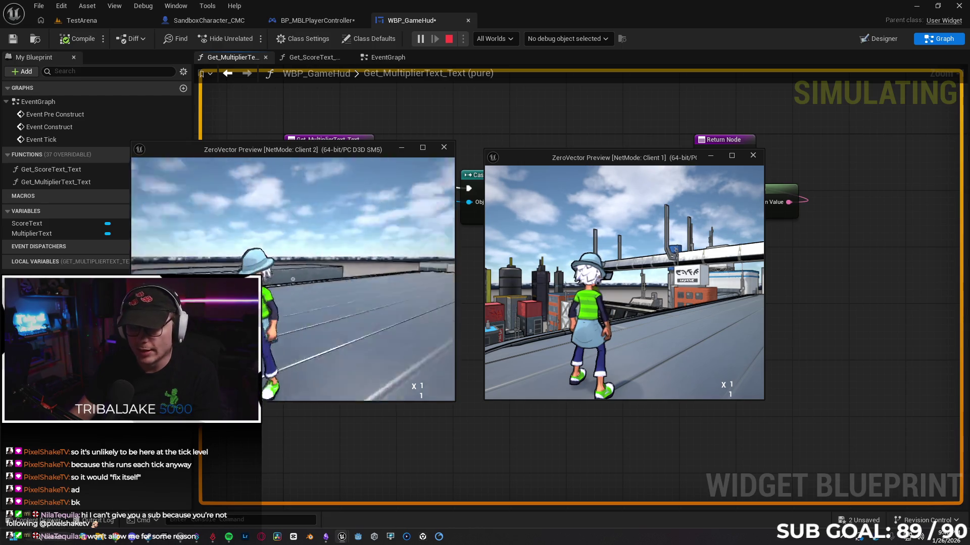
key(w)
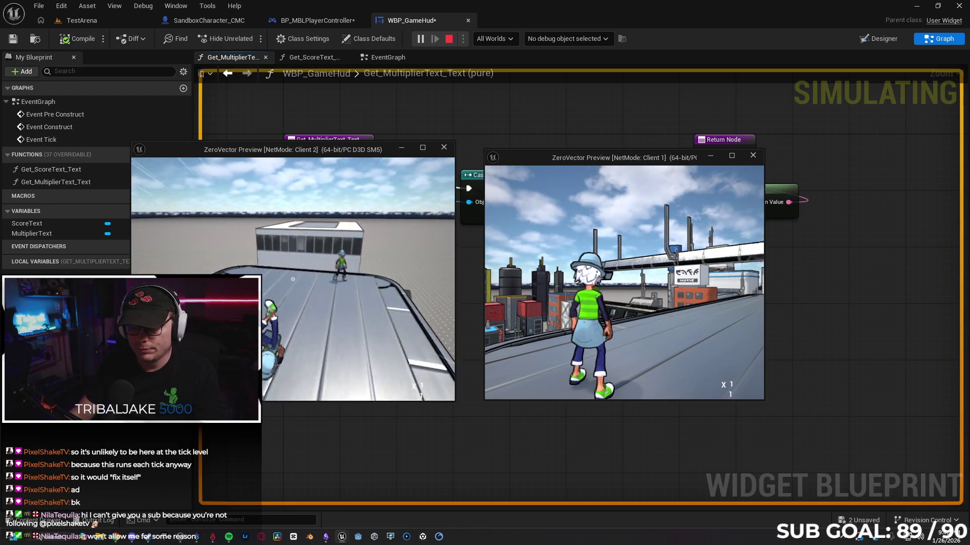
key(super)
key(Escape)
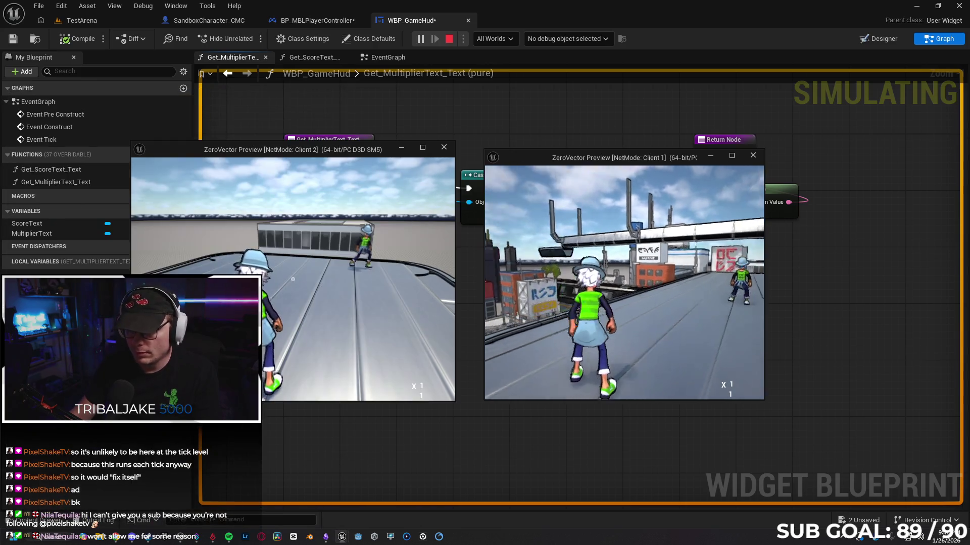
key(Escape)
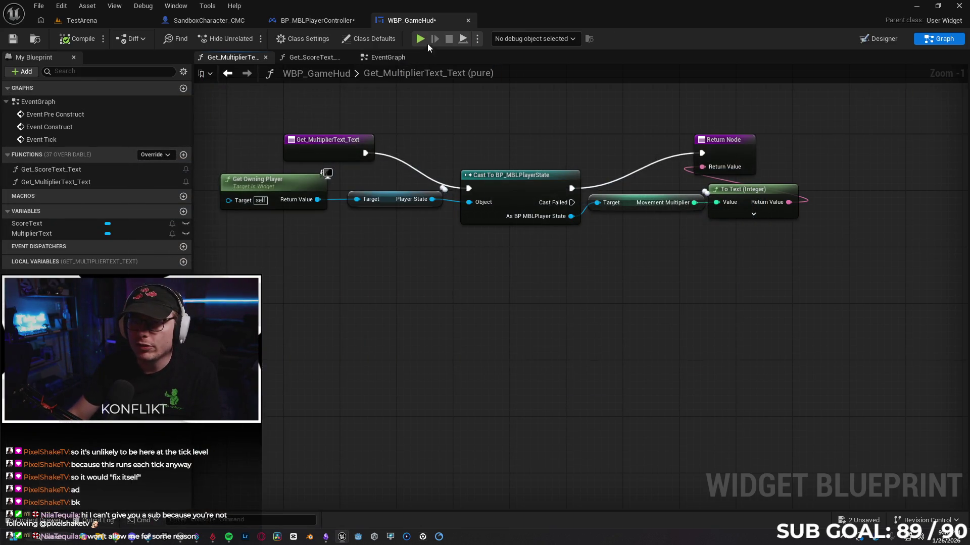
Retest two-client play, raising Client 2's score and checking Client 1, then stop and straighten the cast node
key(alt+p)
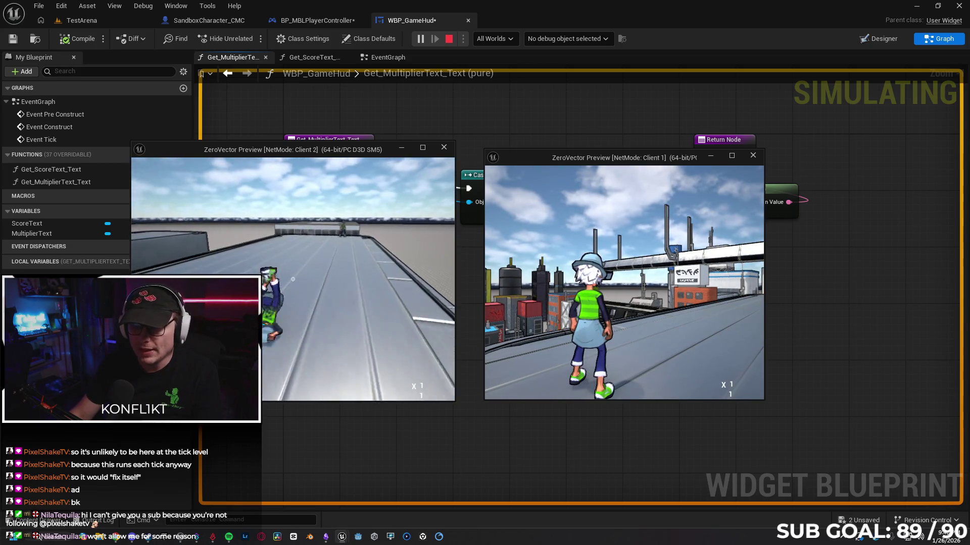
key(Escape)
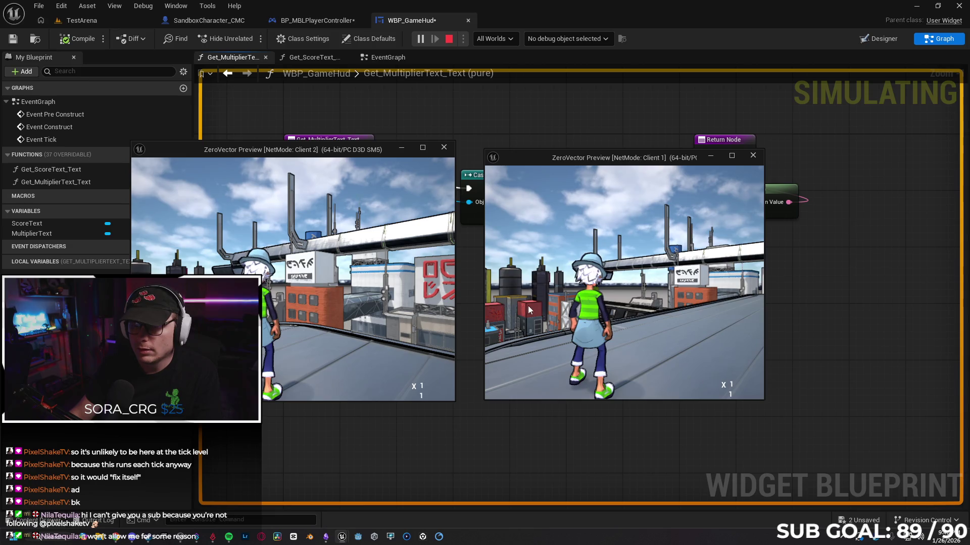
key(Escape)
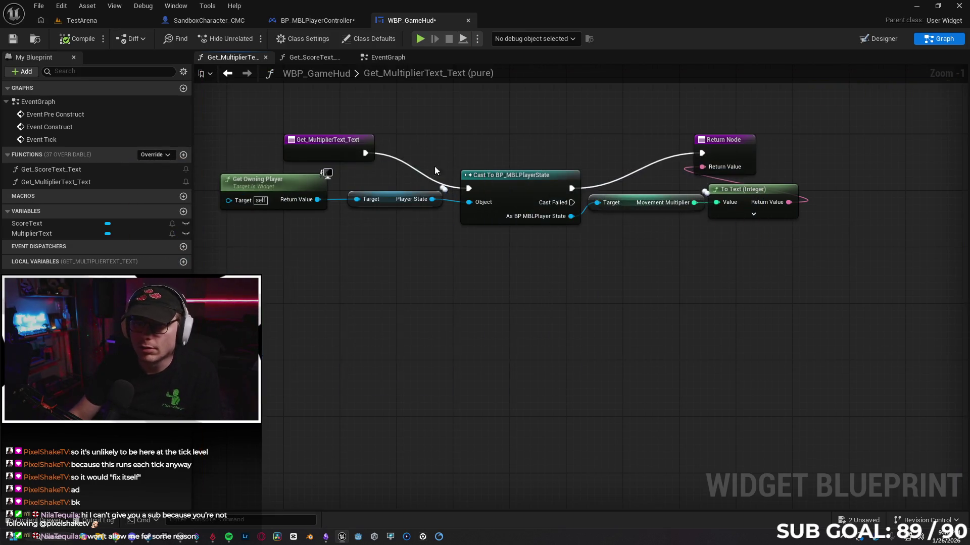
key(alt+p)
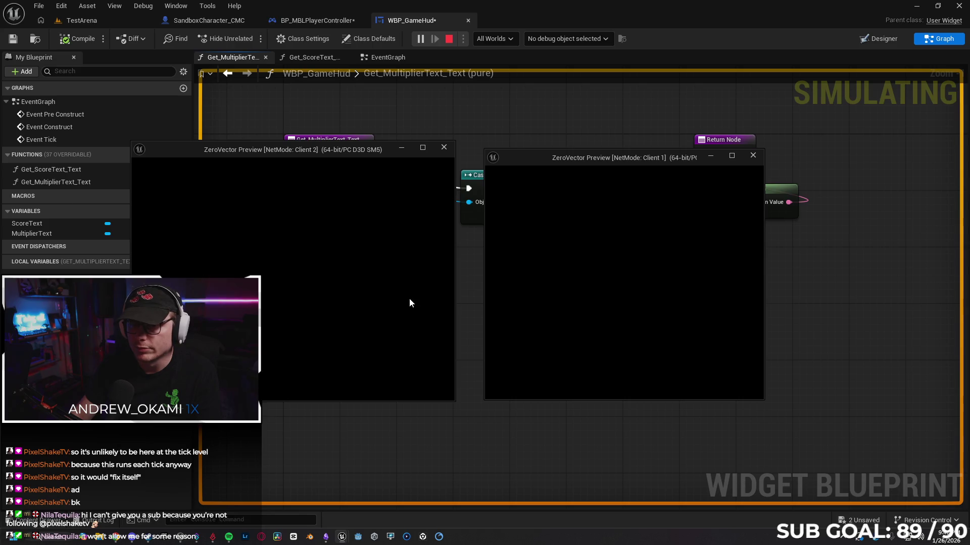
key(w)
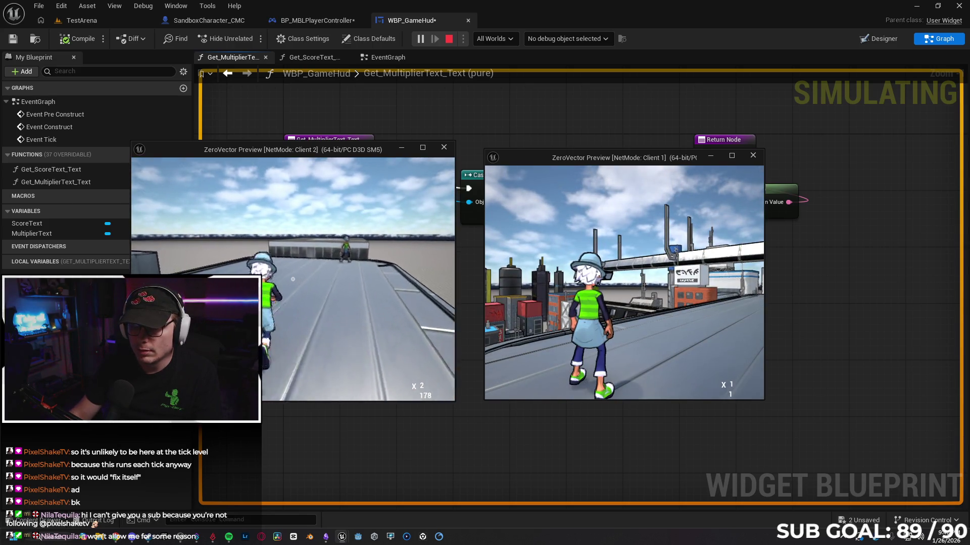
key(super)
click(644, 329)
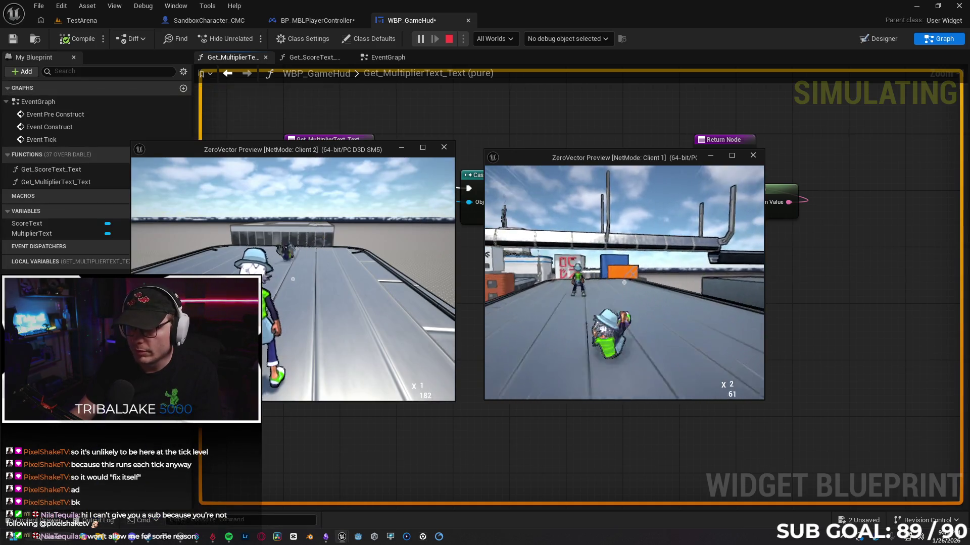
key(Escape)
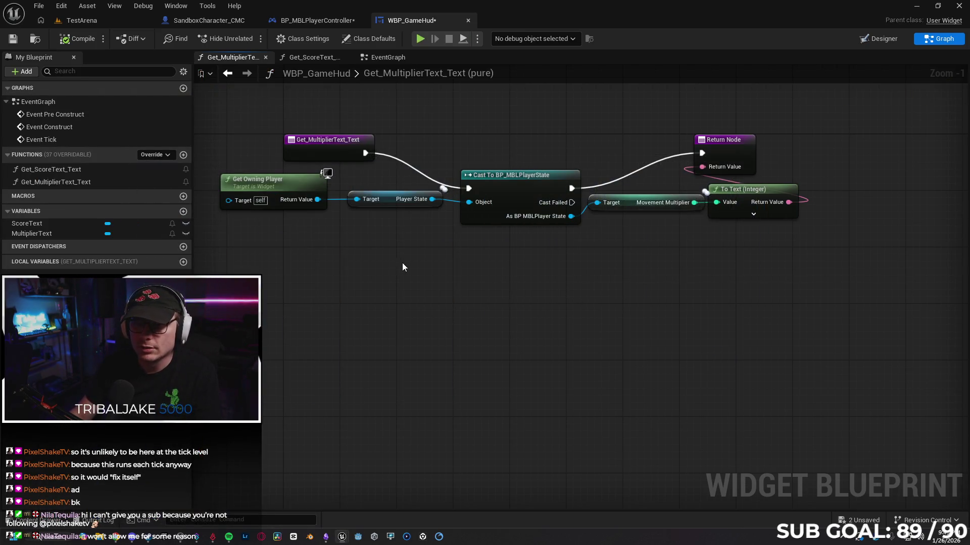
drag(498, 187, 505, 147)
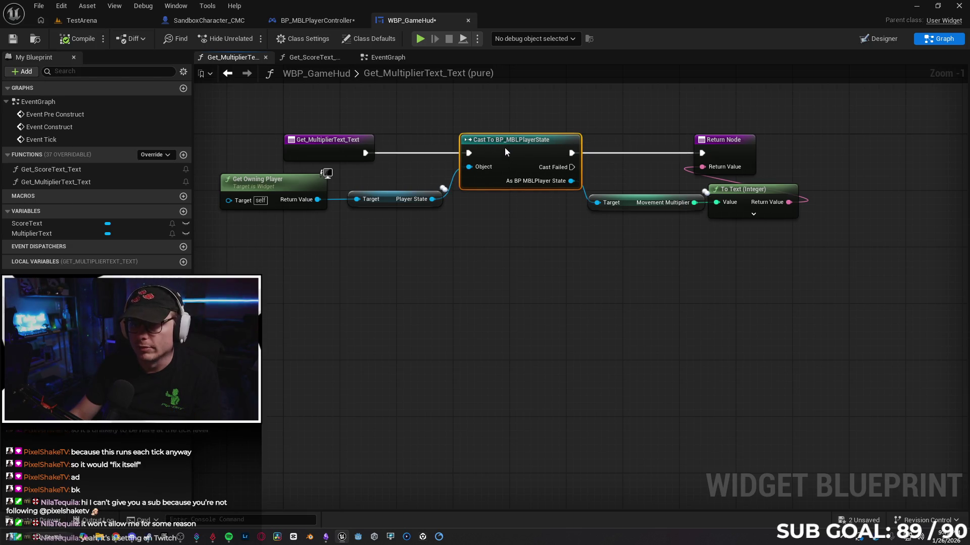
Align the Cast To BP_MBLPlayerState node with the exec line in Get_ScoreText_Text
click(517, 274)
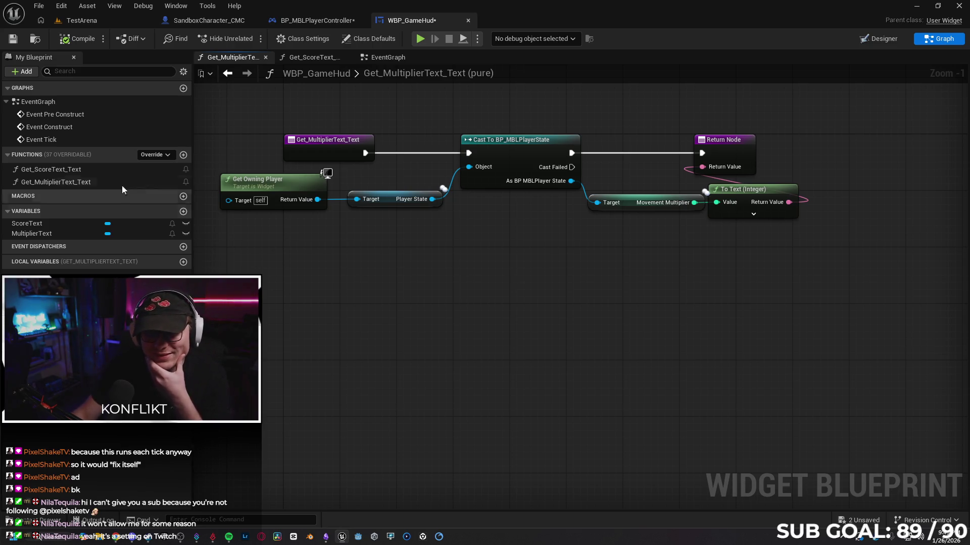
click(313, 60)
drag(548, 272, 544, 242)
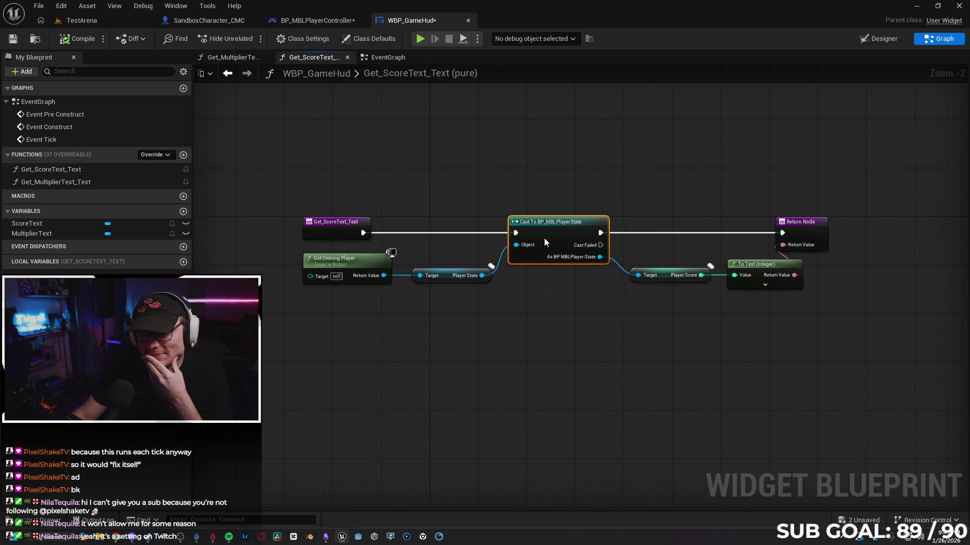
click(456, 367)
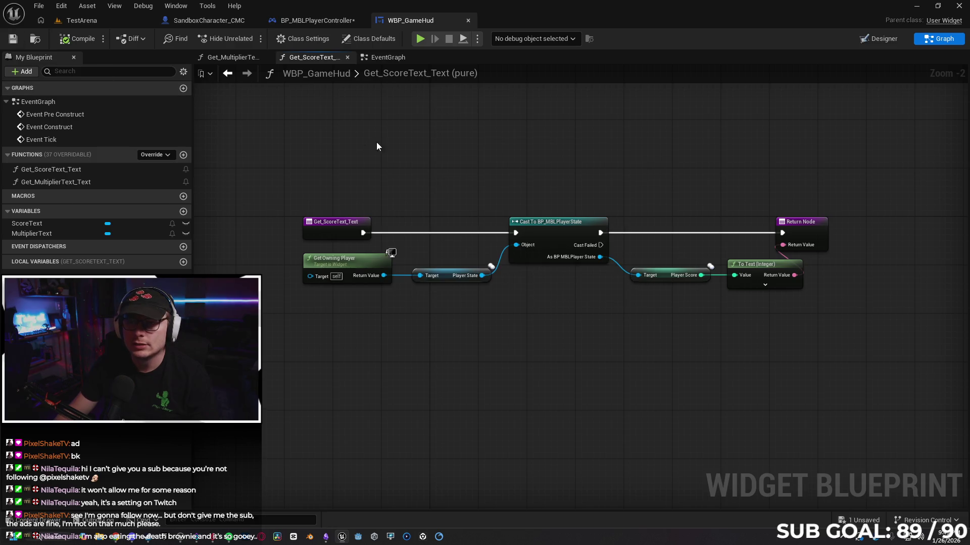
Show the BeginPlay chain in BP_MBLPlayerController's event graph and save the blueprint
click(301, 23)
mouse_move(461, 318)
mouse_down()
mouse_move(532, 313)
mouse_move(502, 296)
mouse_move(425, 290)
mouse_move(454, 294)
mouse_move(562, 274)
mouse_move(264, 303)
mouse_move(493, 309)
mouse_move(478, 311)
mouse_up()
click(13, 39)
Rewire Delay Completed into the Branch and Branch True into the HUD widget creation
alt+click(402, 171)
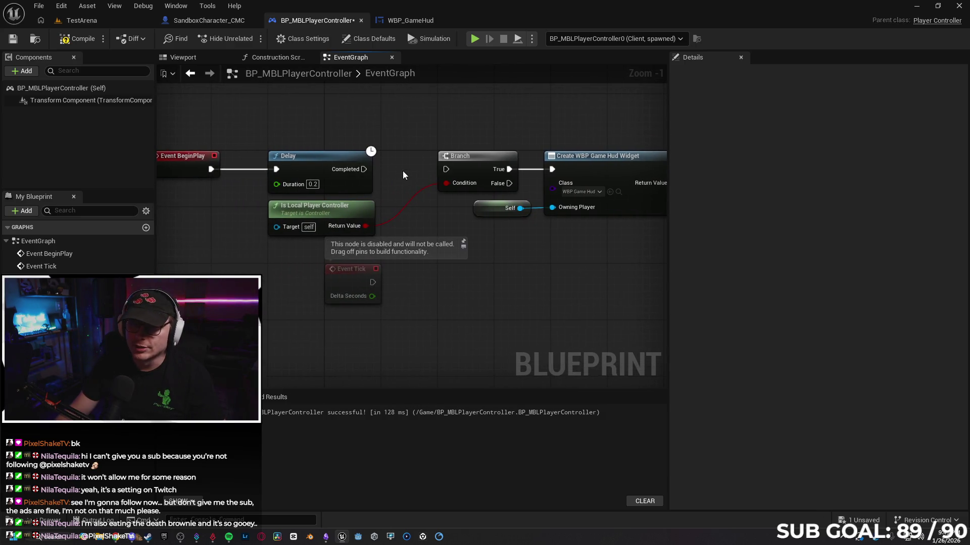
alt+click(529, 174)
mouse_move(360, 170)
mouse_down()
mouse_move(462, 112)
mouse_move(446, 169)
mouse_up()
drag(509, 169, 552, 170)
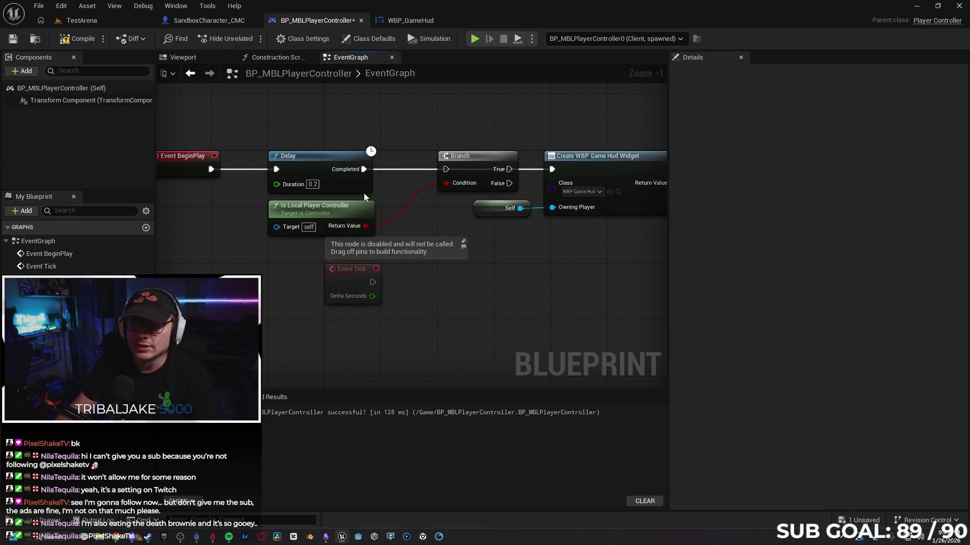
Play-test two clients, running and jumping Client 1's character on the roof, then stop the session
click(475, 39)
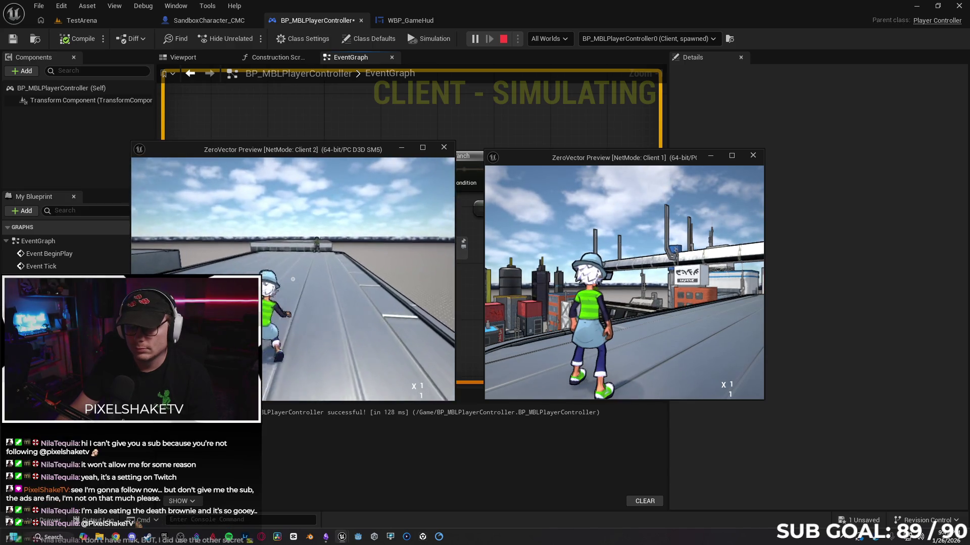
key(super)
click(653, 353)
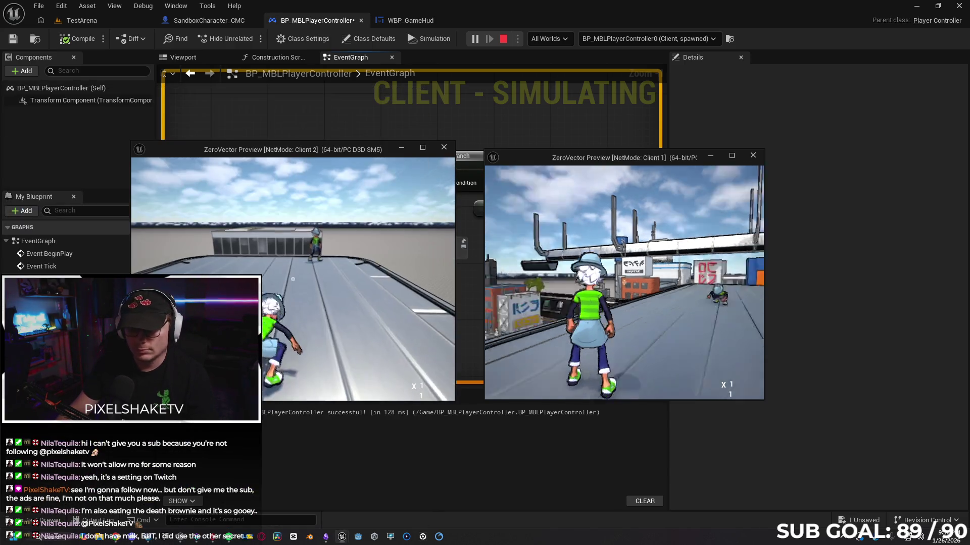
key(s)
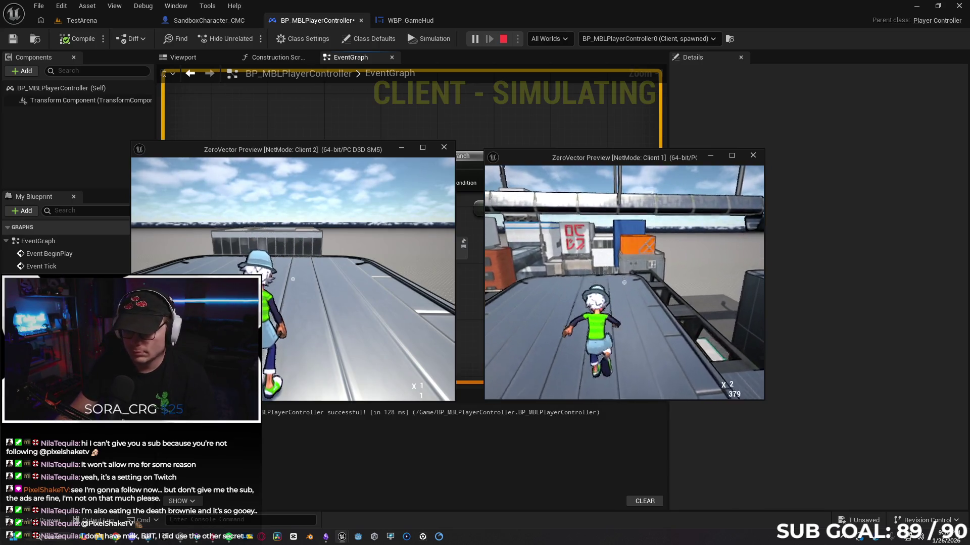
key(w)
key(space)
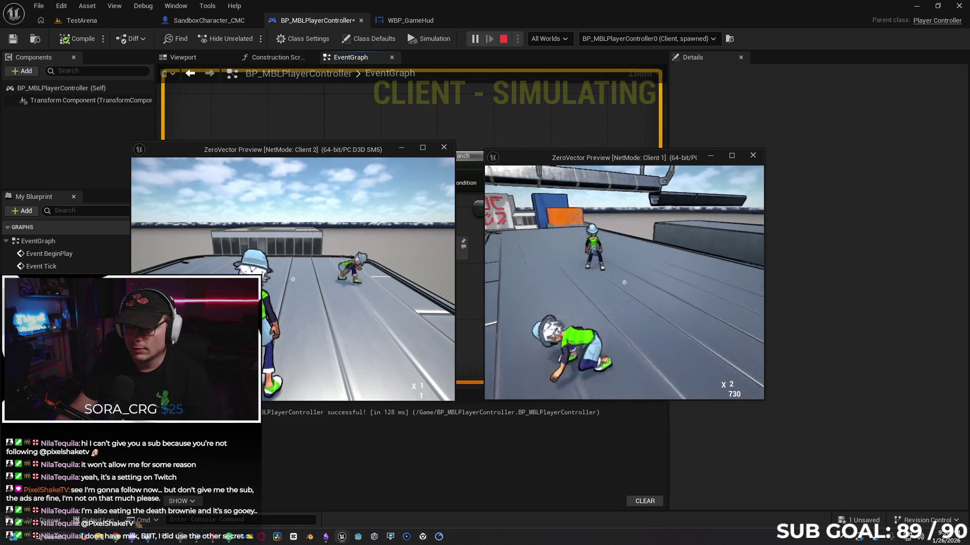
key(super)
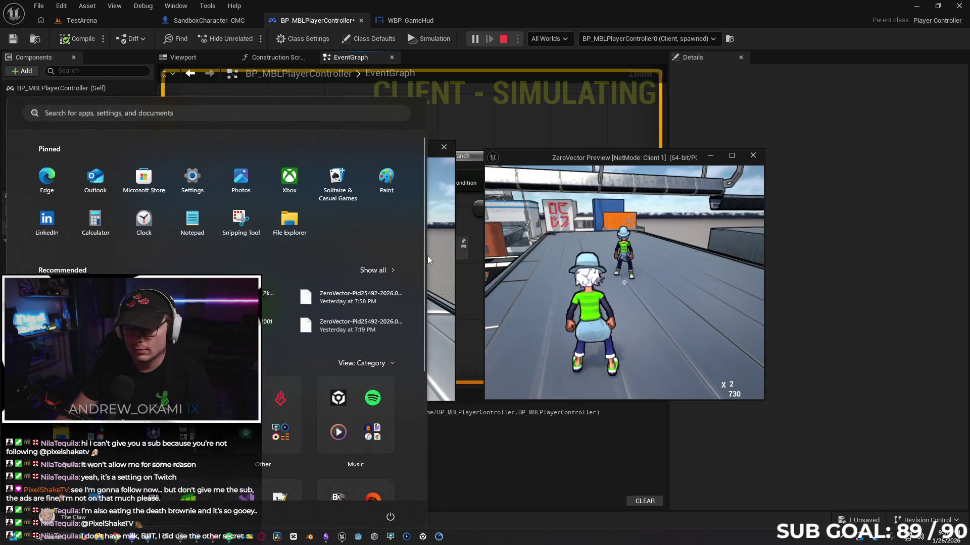
click(427, 256)
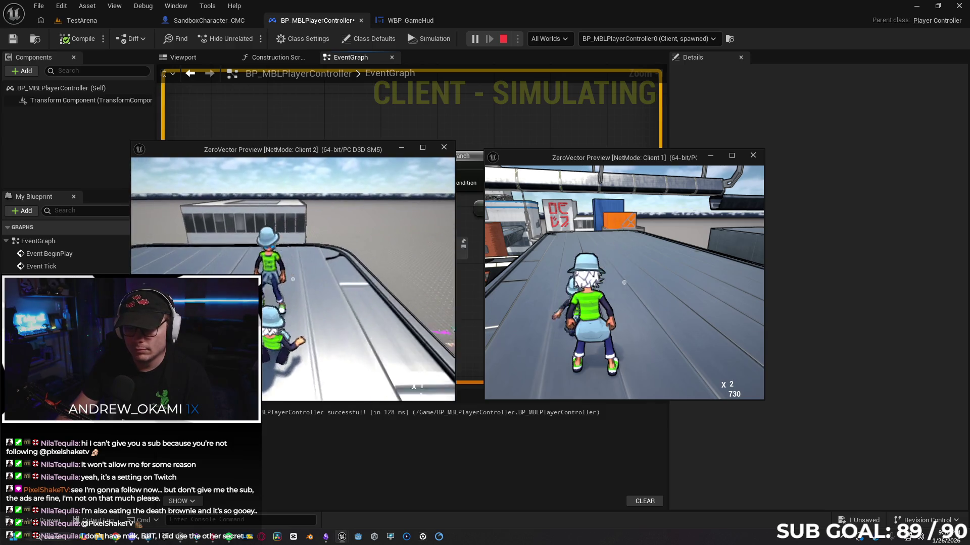
key(Escape)
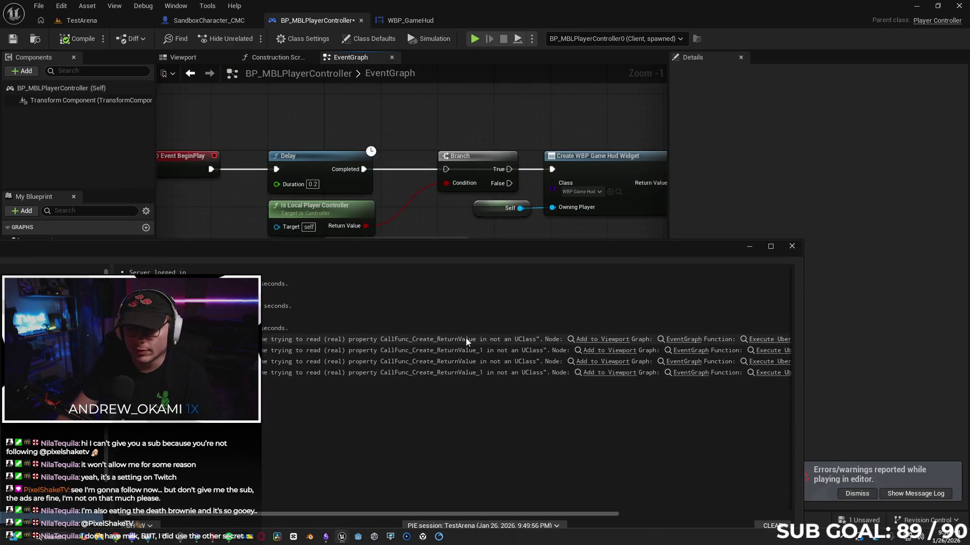
Close the Message Log, undo the broken pin link, and re-centre the graph on Event BeginPlay
click(790, 247)
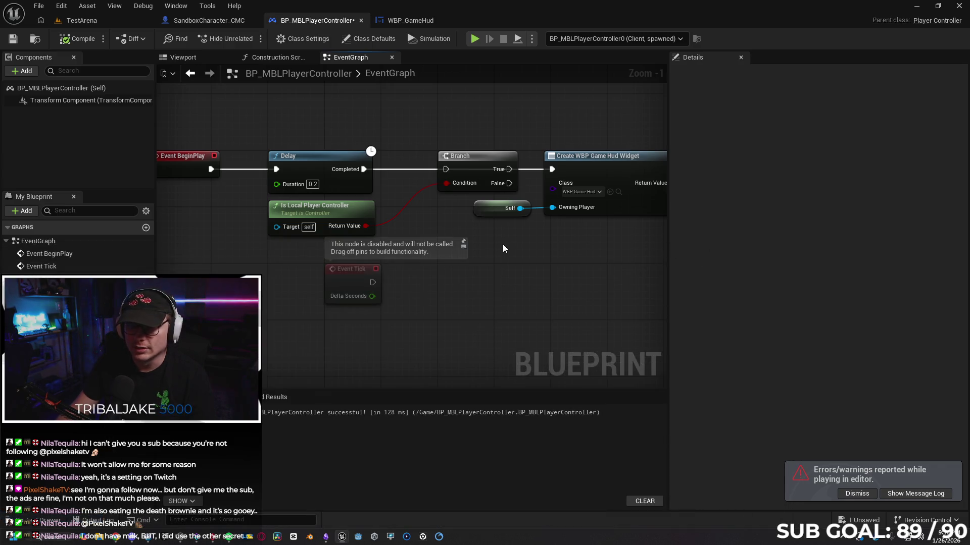
key(ctrl+z)
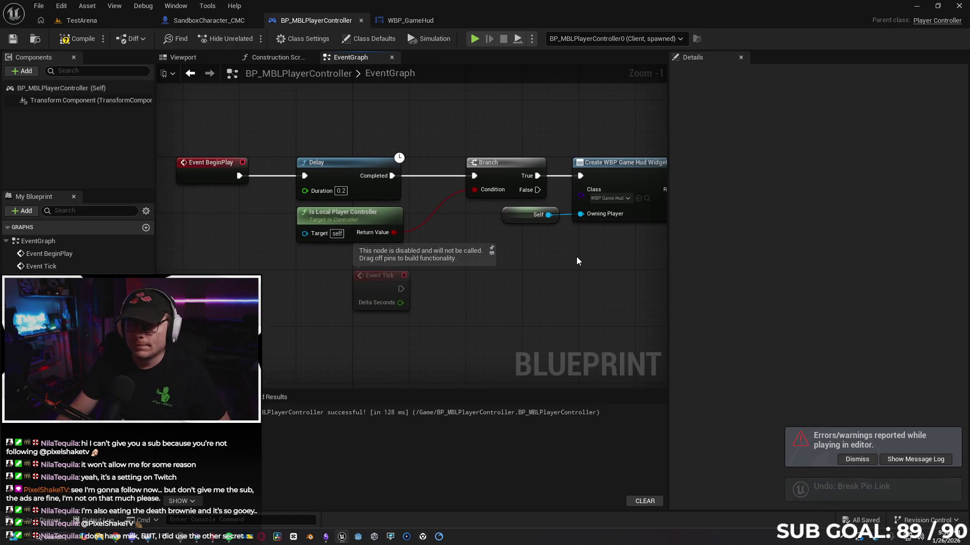
scroll(574, 259, down, 1)
drag(588, 282, 462, 262)
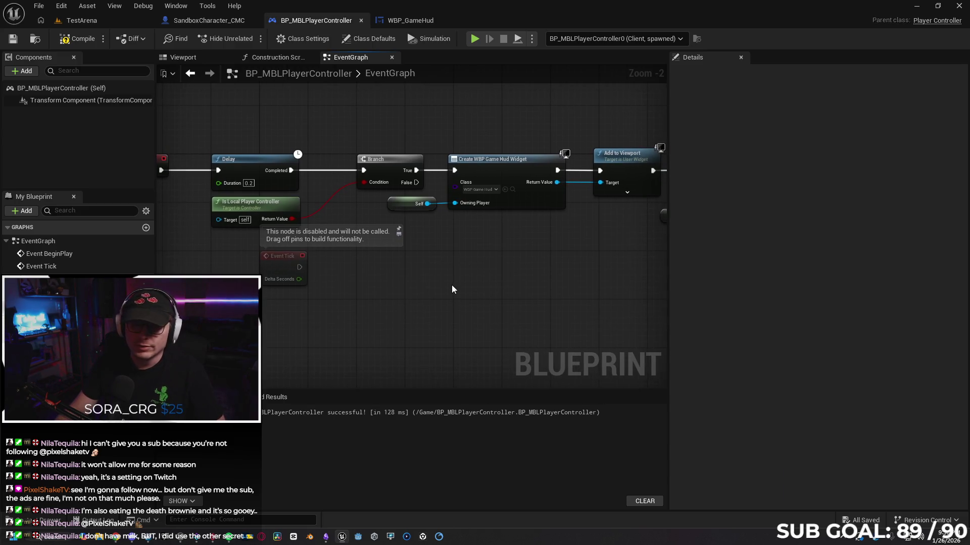
drag(435, 295, 469, 291)
Add a Get Local Player Controller node beside the widget creation chain
right_click(468, 290)
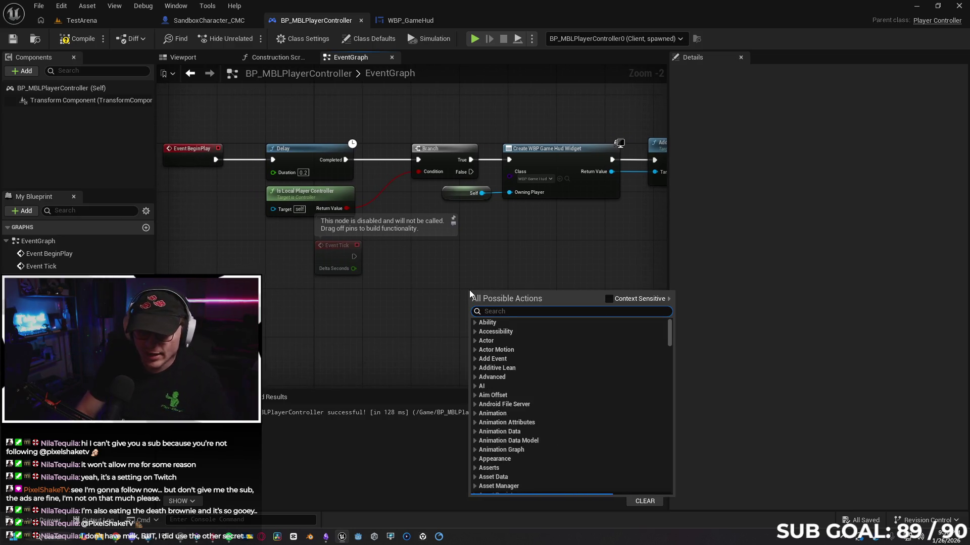
text(get local)
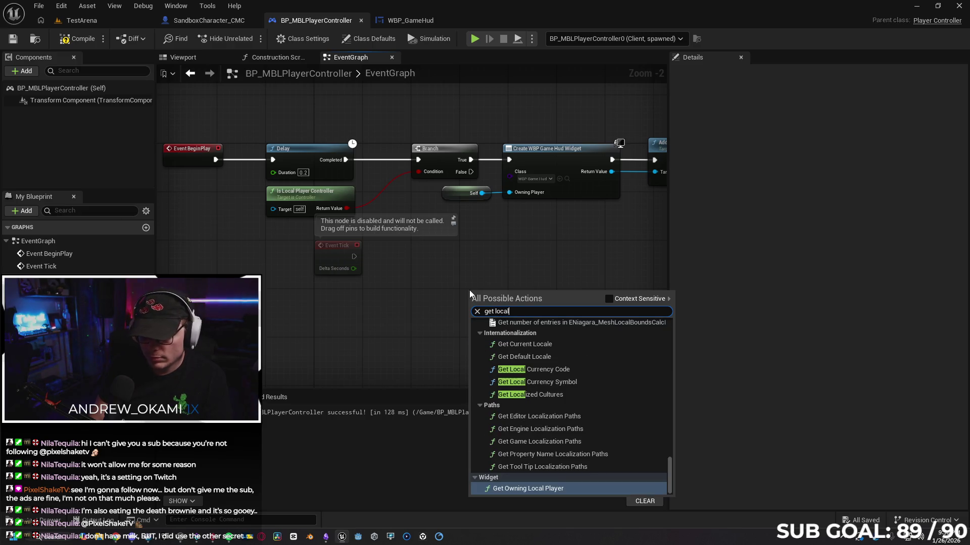
text( player)
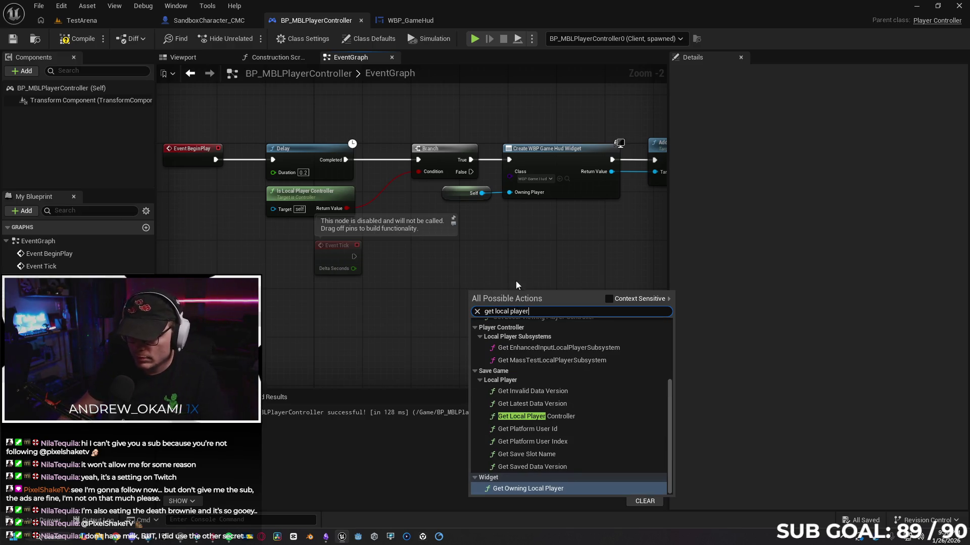
click(535, 416)
drag(509, 294, 434, 301)
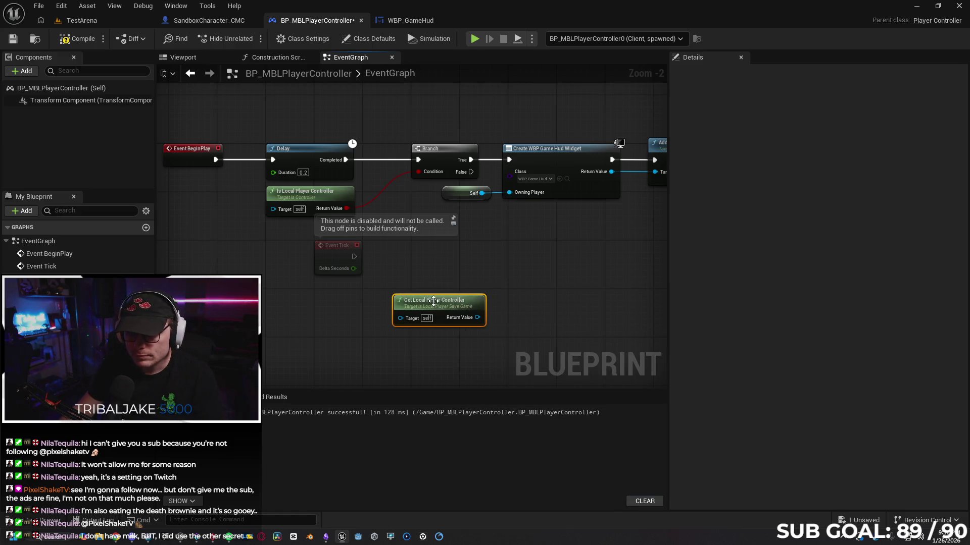
drag(531, 286, 450, 273)
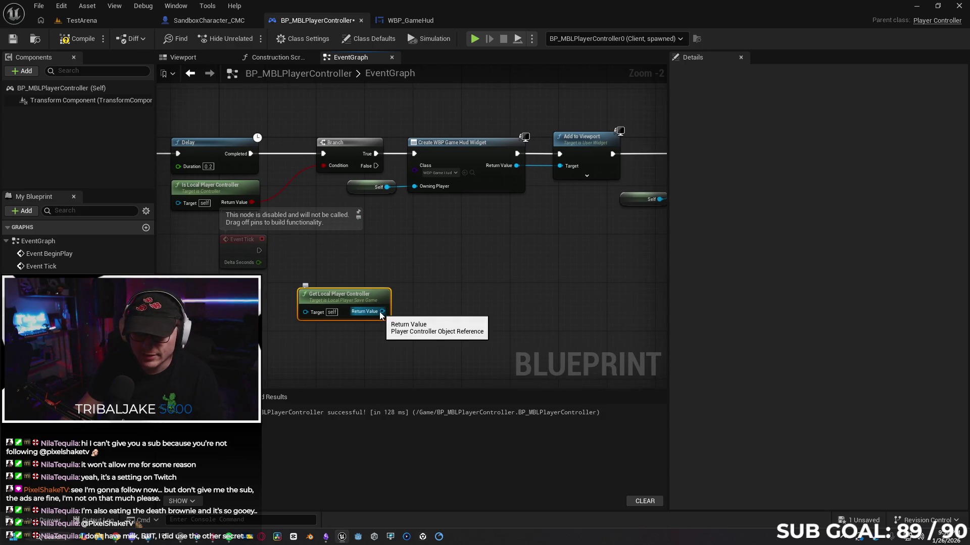
mouse_move(381, 312)
mouse_down()
mouse_move(423, 271)
mouse_move(415, 187)
mouse_move(424, 290)
mouse_move(423, 281)
mouse_up()
key(Escape)
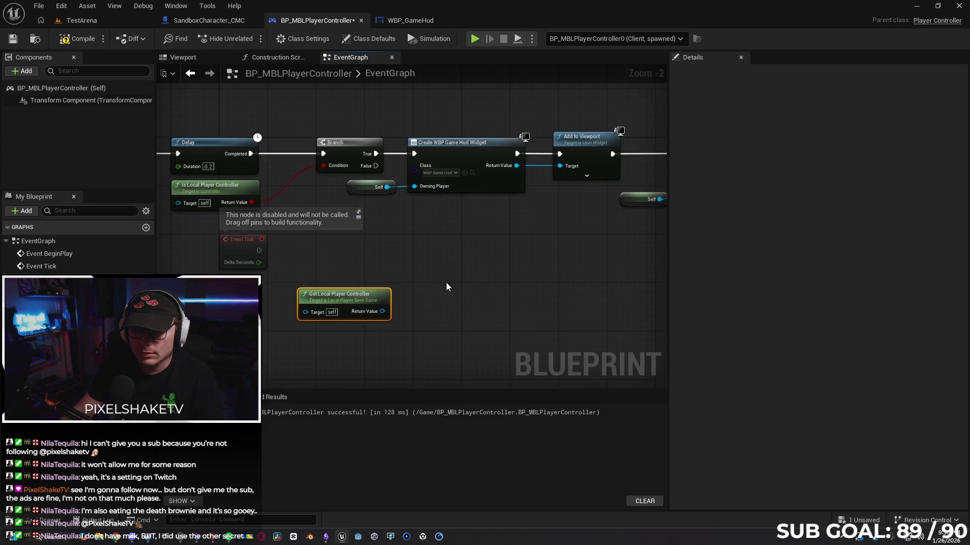
Duplicate Create WBP Game Hud Widget, set the local controller as Owning Player, and fire it from Branch False
click(471, 148)
click(438, 278)
key(ctrl+v)
drag(450, 295, 431, 265)
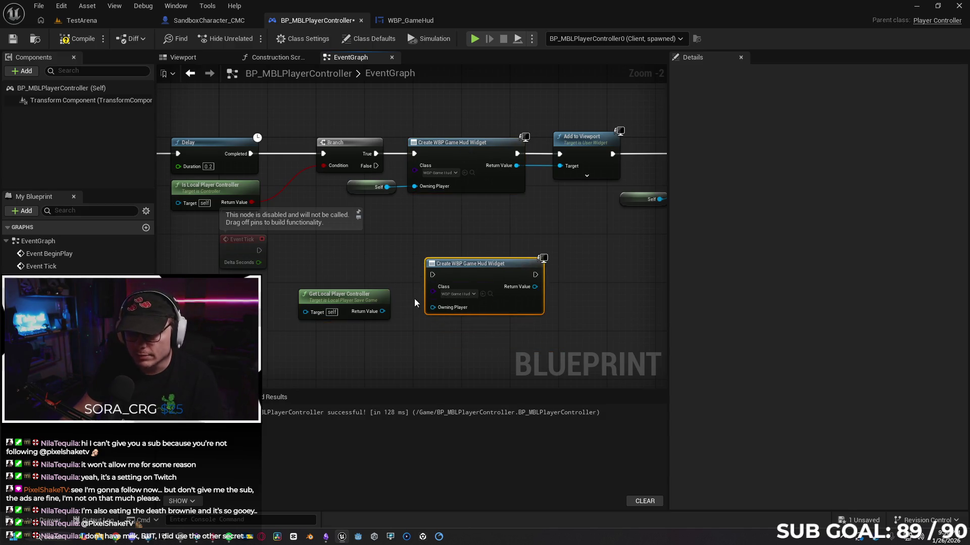
drag(383, 312, 435, 308)
mouse_move(477, 274)
mouse_down()
mouse_move(458, 281)
mouse_move(465, 274)
mouse_up()
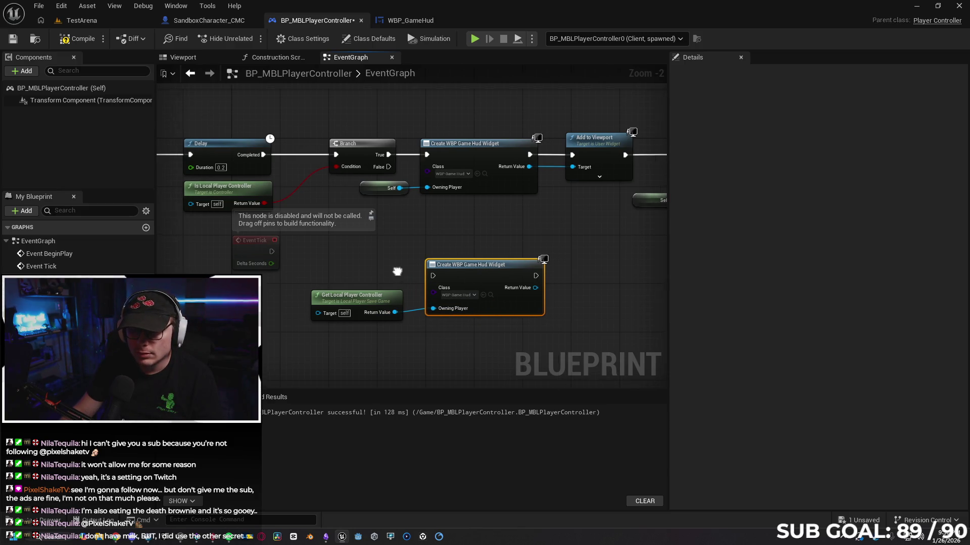
mouse_move(394, 156)
mouse_down()
mouse_move(422, 188)
mouse_move(435, 274)
mouse_move(438, 264)
mouse_up()
mouse_move(534, 321)
mouse_down()
mouse_move(535, 285)
mouse_move(452, 281)
mouse_move(462, 288)
mouse_up()
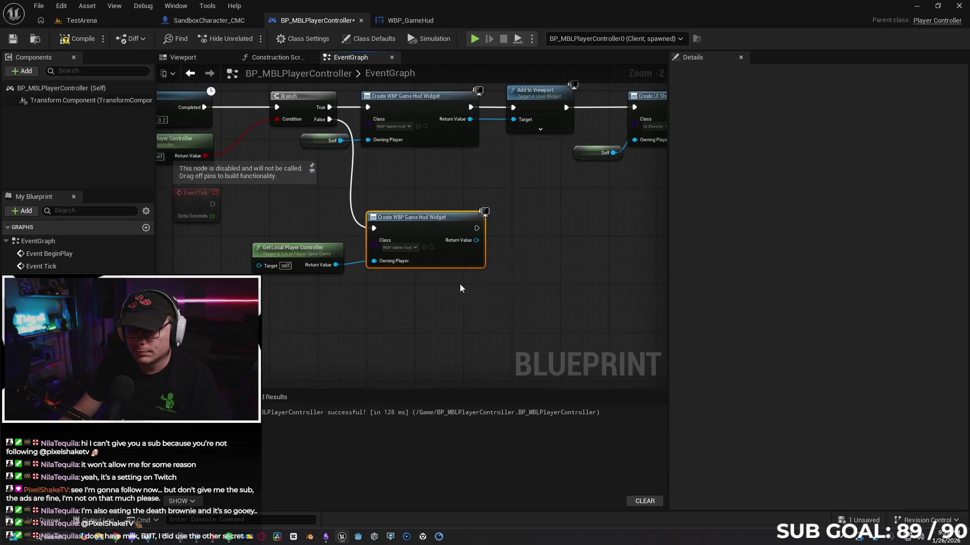
right_click(399, 321)
Add a TryAgain custom event near Event BeginPlay that also triggers the Delay
text(custom)
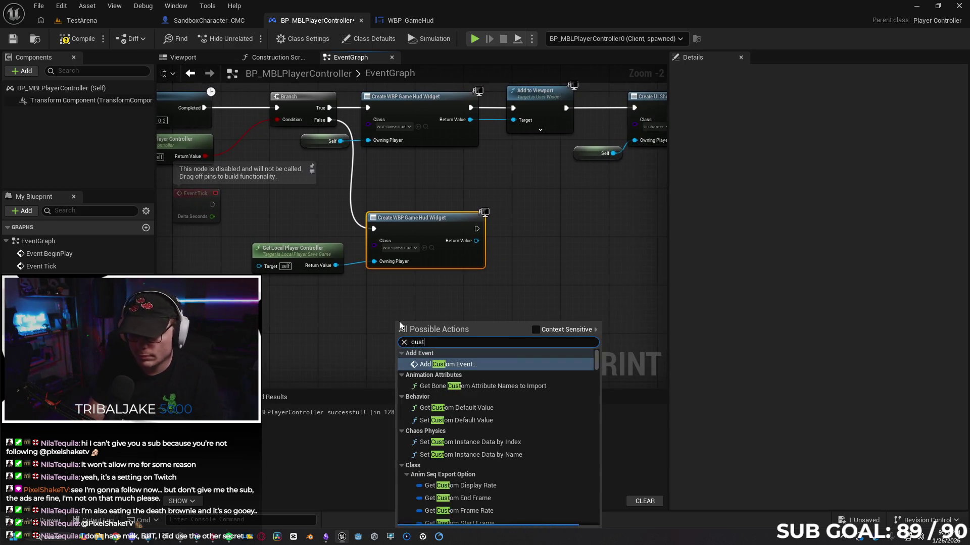
key(Return)
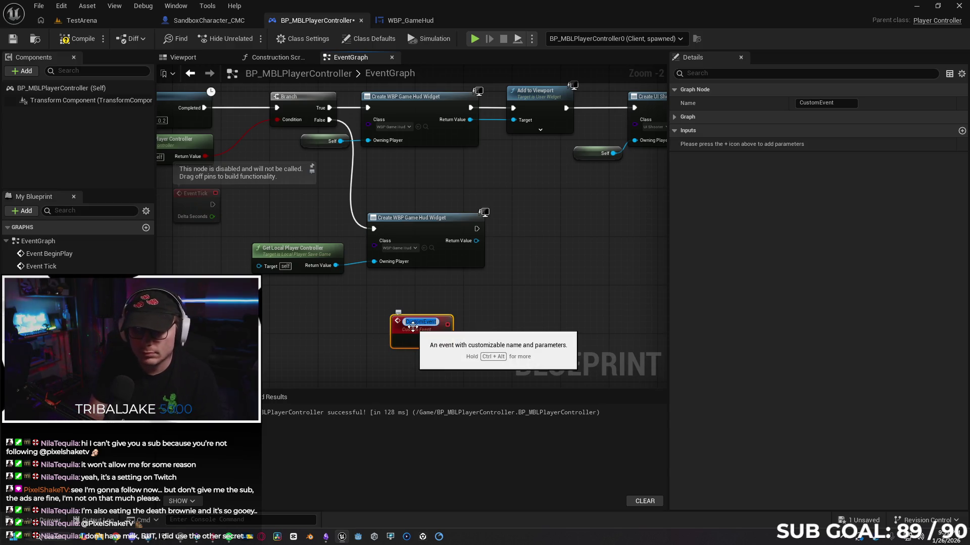
text(TryAgain)
key(Return)
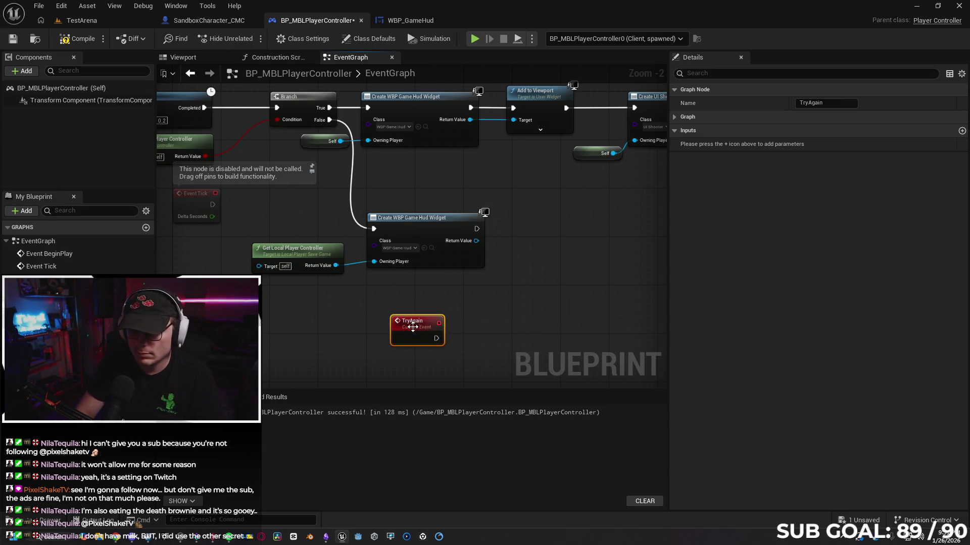
scroll(312, 307, down, 1)
drag(313, 357, 447, 297)
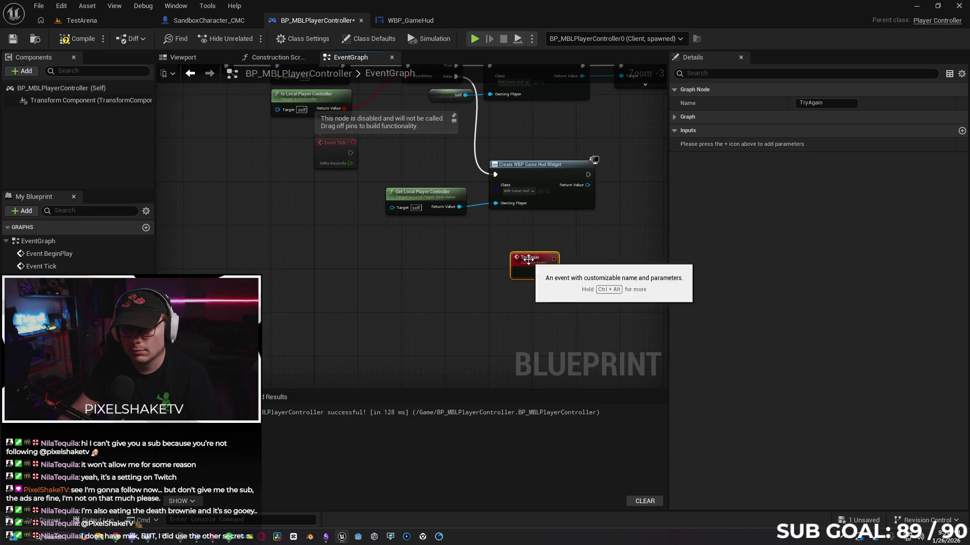
drag(532, 267, 220, 152)
drag(216, 111, 281, 240)
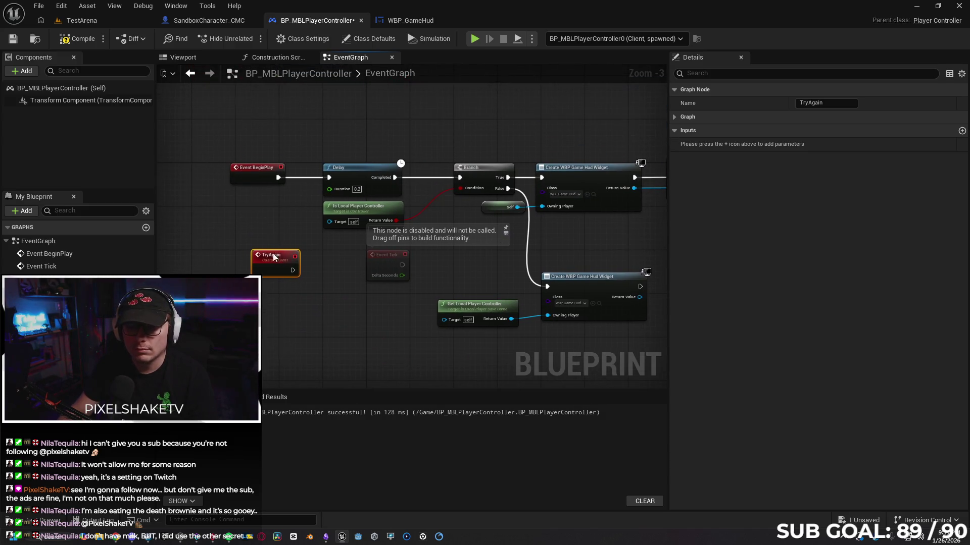
drag(270, 215, 328, 178)
click(292, 300)
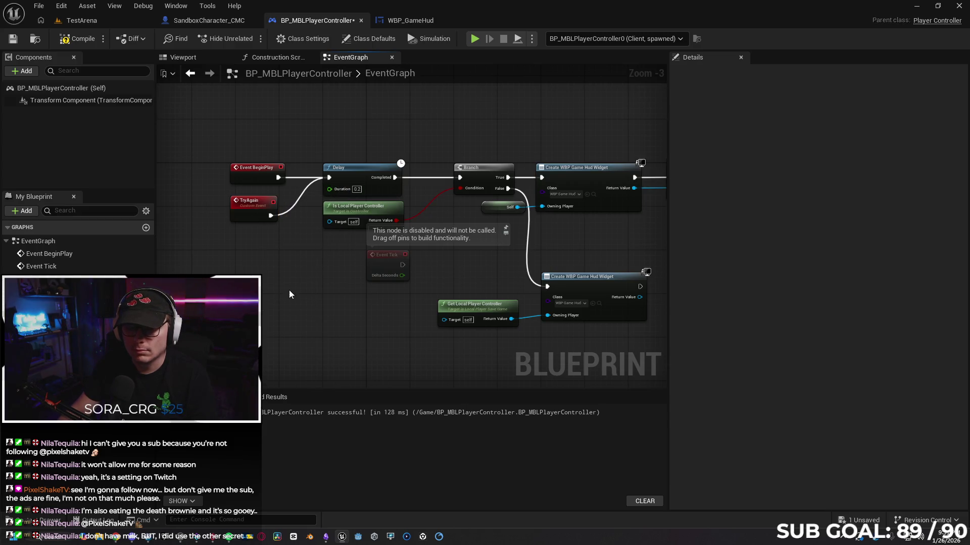
Call Try Again after the second Game Hud widget is created
drag(583, 283, 618, 292)
text(try again)
key(Return)
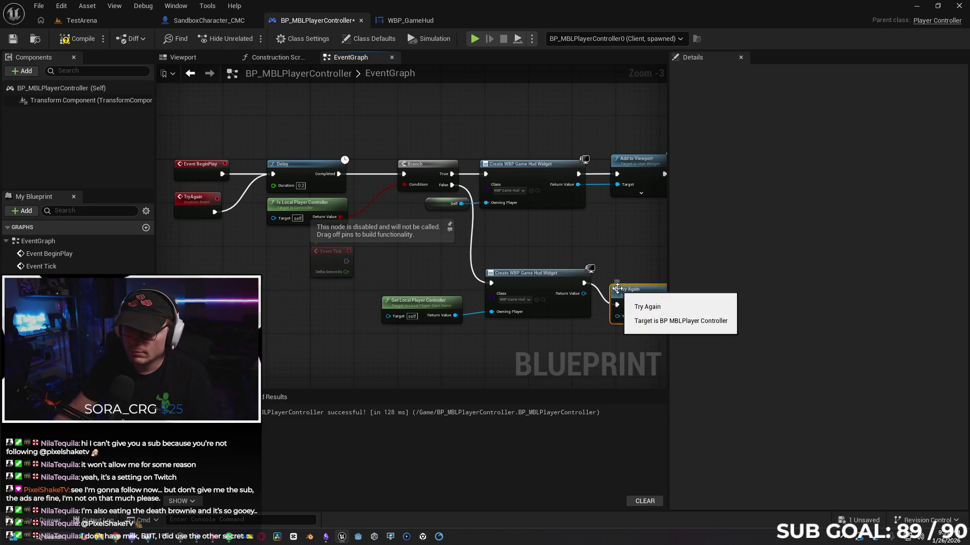
drag(584, 265, 583, 259)
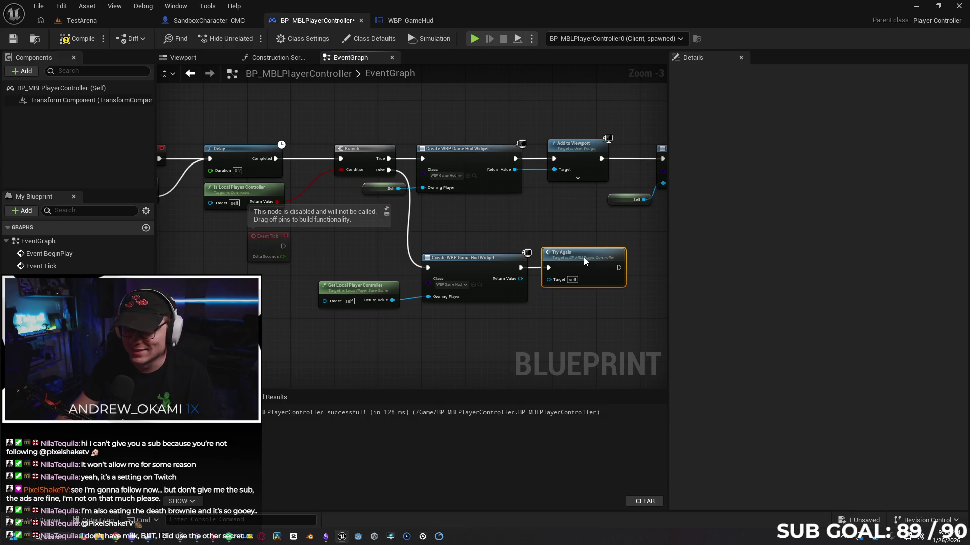
drag(520, 278, 576, 322)
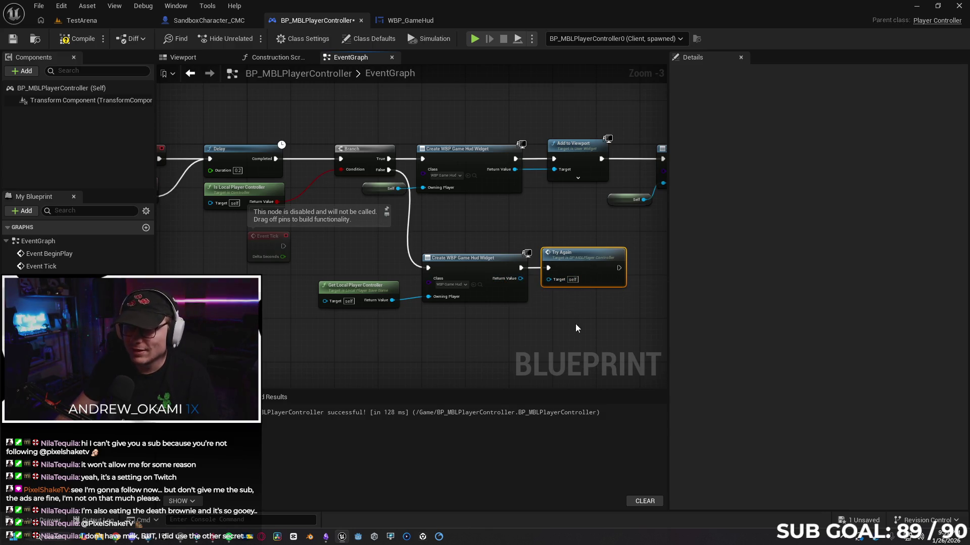
click(76, 38)
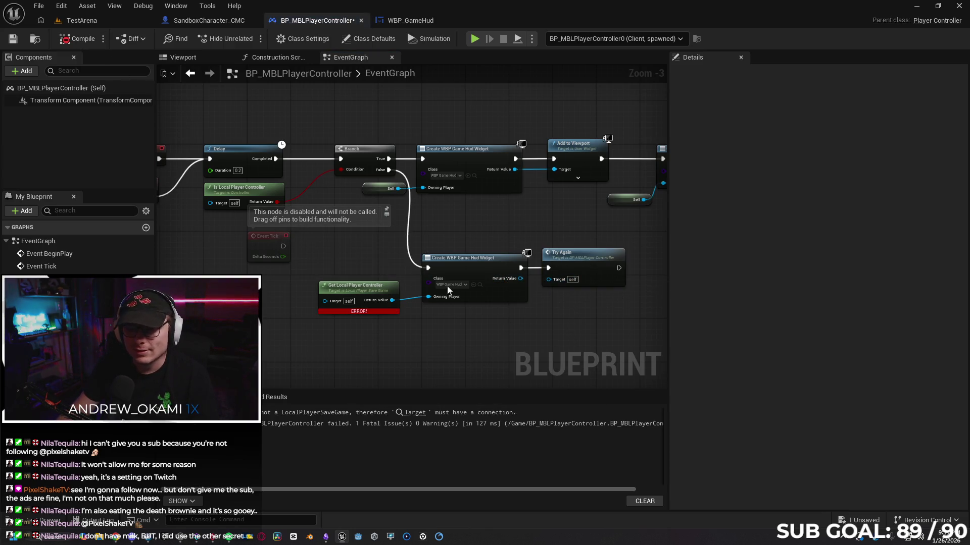
Browse context-sensitive actions (Game, Data Registry) for something to feed the controller's Target input, adding nothing
mouse_move(370, 335)
mouse_down()
mouse_move(421, 326)
mouse_move(395, 286)
mouse_move(380, 297)
mouse_up()
key(Escape)
mouse_move(463, 173)
mouse_down()
mouse_move(391, 293)
mouse_move(463, 174)
mouse_up()
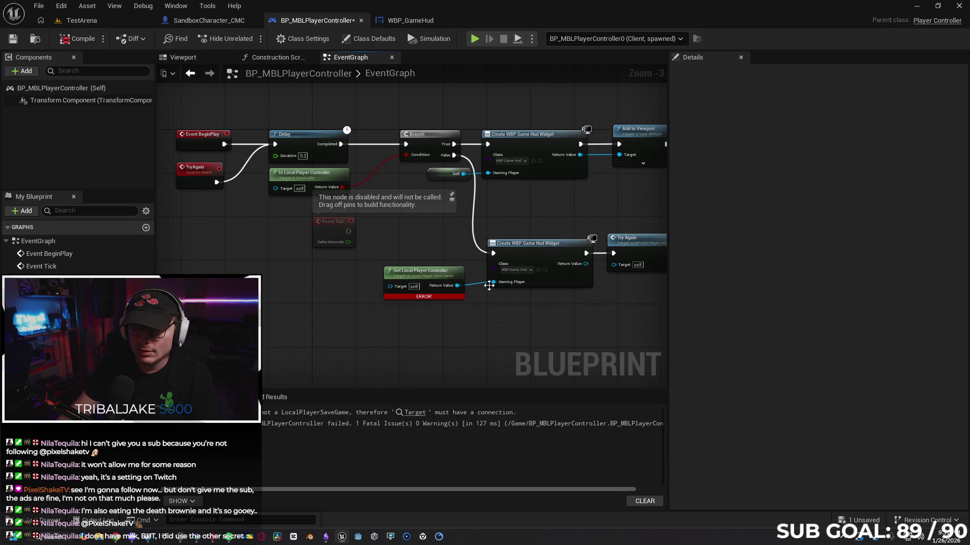
drag(390, 287, 329, 307)
text(sa)
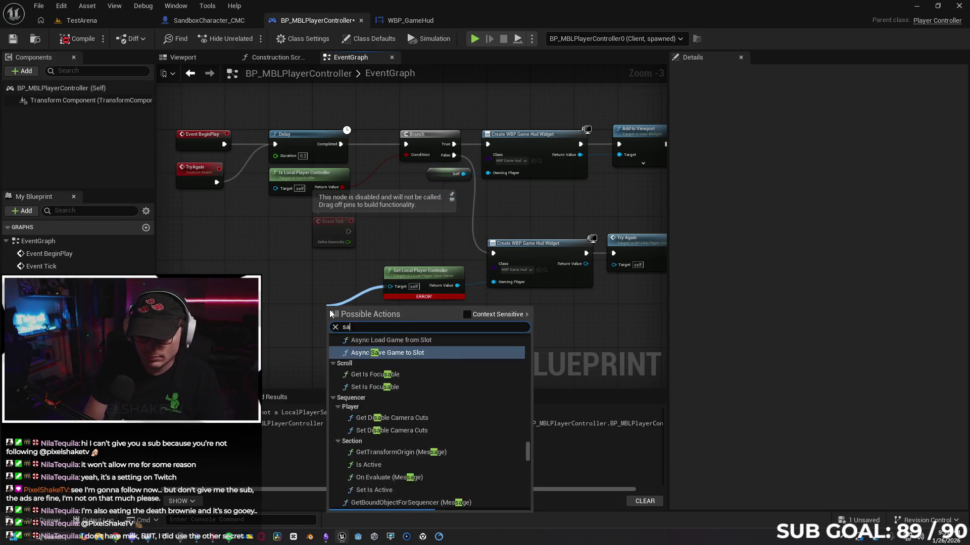
text(ndbox)
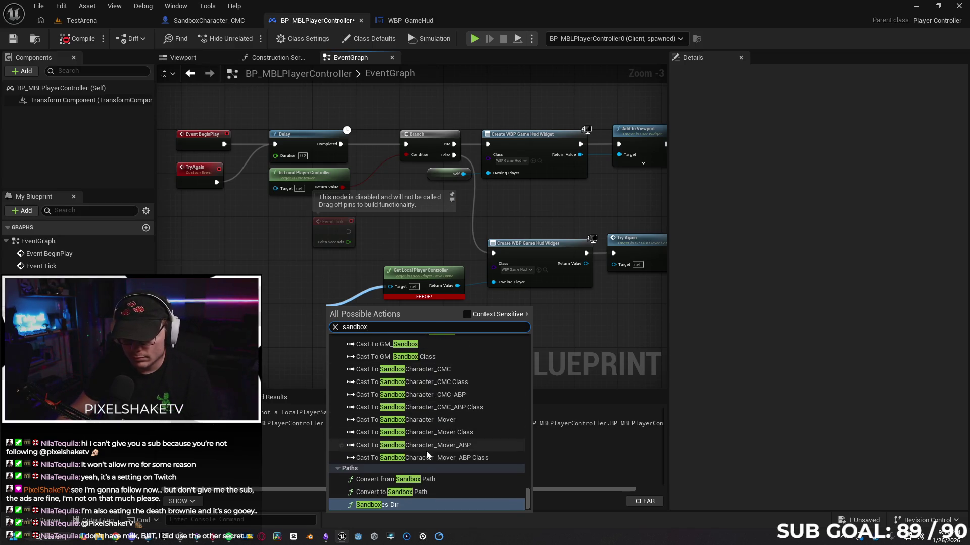
scroll(448, 457, up, 3)
scroll(443, 426, up, 3)
drag(527, 483, 523, 441)
click(467, 314)
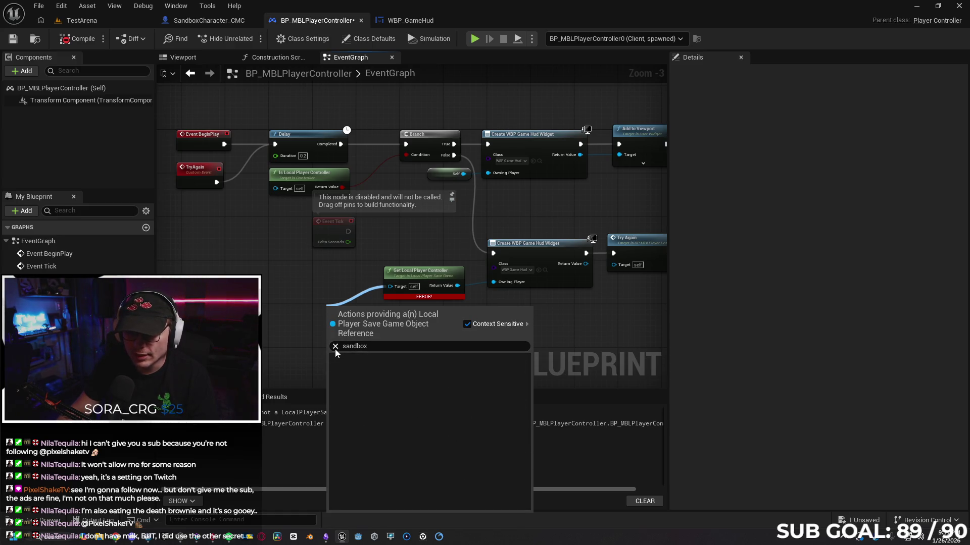
click(334, 407)
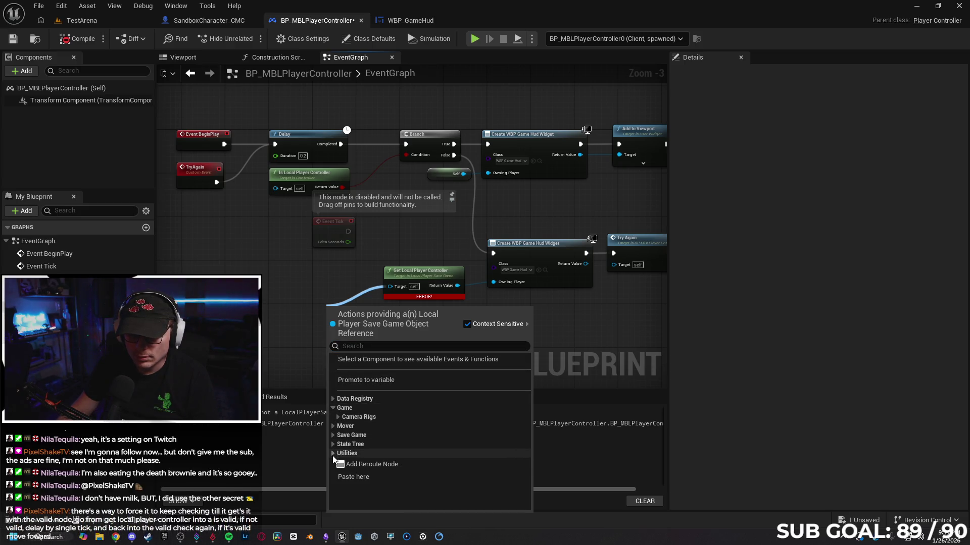
click(333, 399)
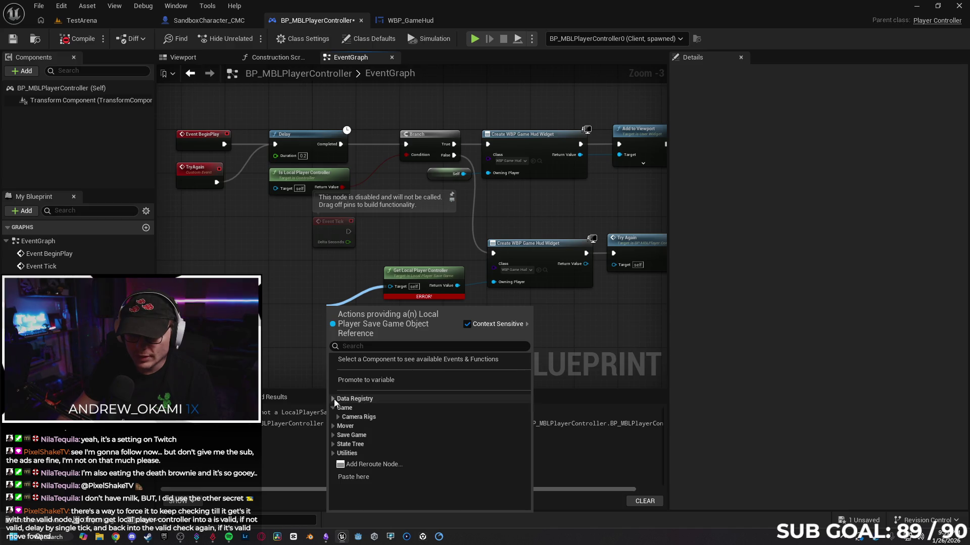
click(334, 399)
click(285, 362)
Promote the Target input to a variable and recompile BP_MBLPlayerController
right_click(397, 288)
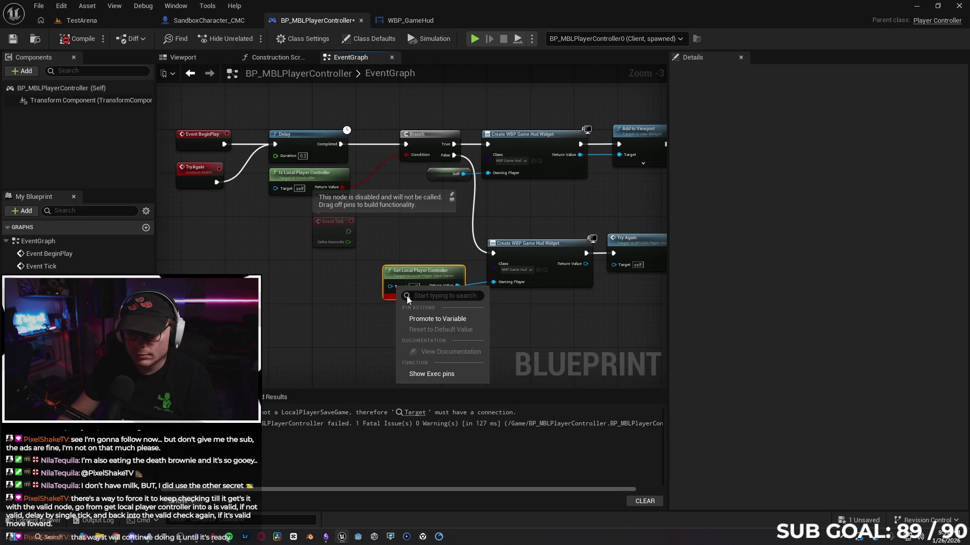
click(425, 321)
drag(314, 271, 321, 288)
click(77, 38)
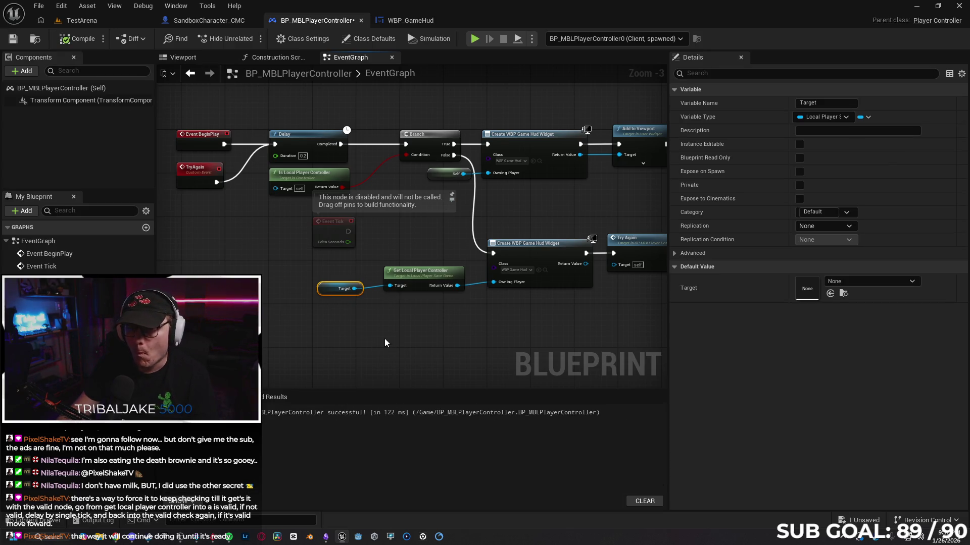
drag(386, 339, 370, 337)
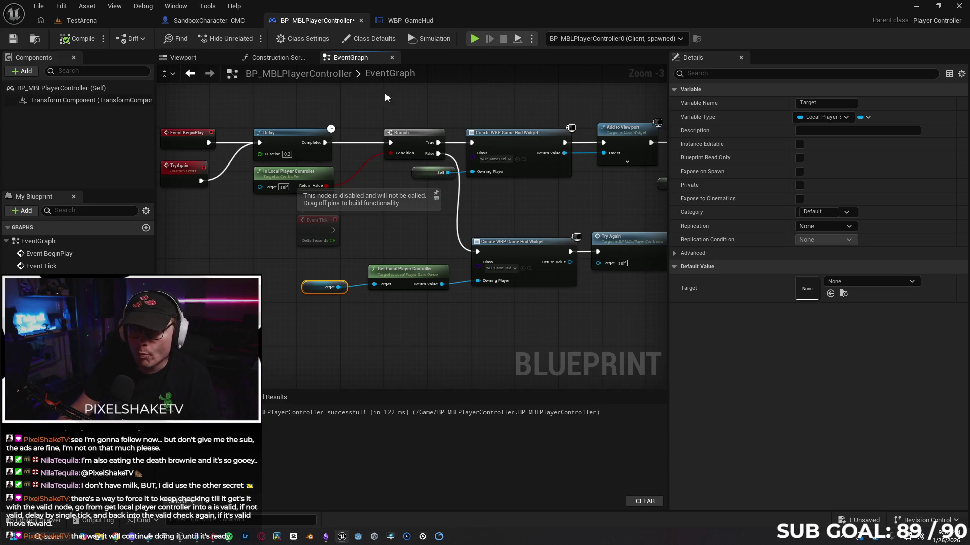
Run a two-client play test, stop it, and close the Target runtime error log
key(alt+p)
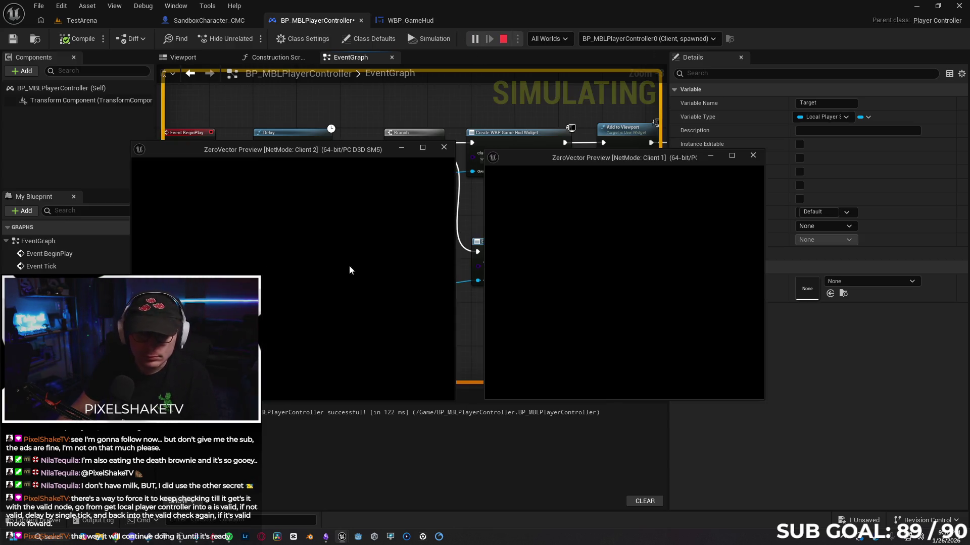
click(311, 280)
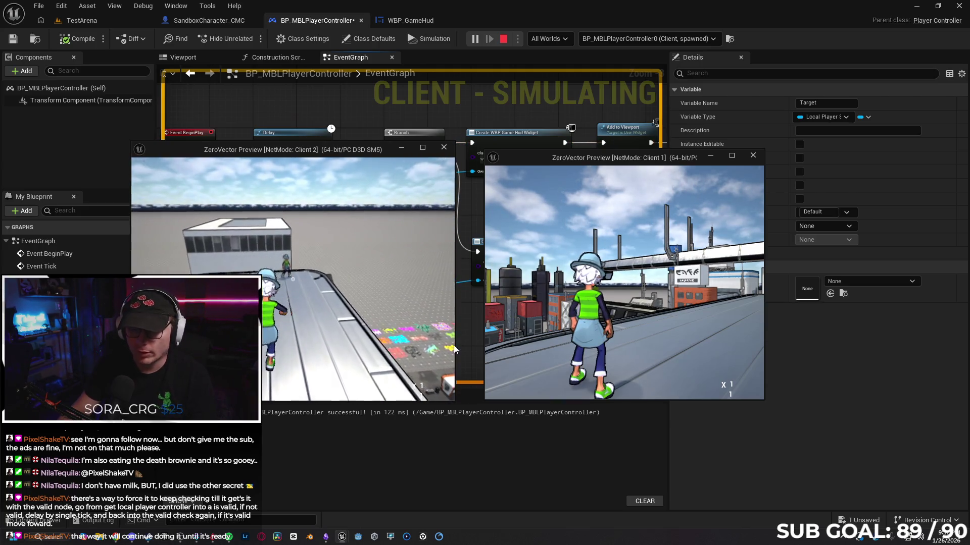
key(Escape)
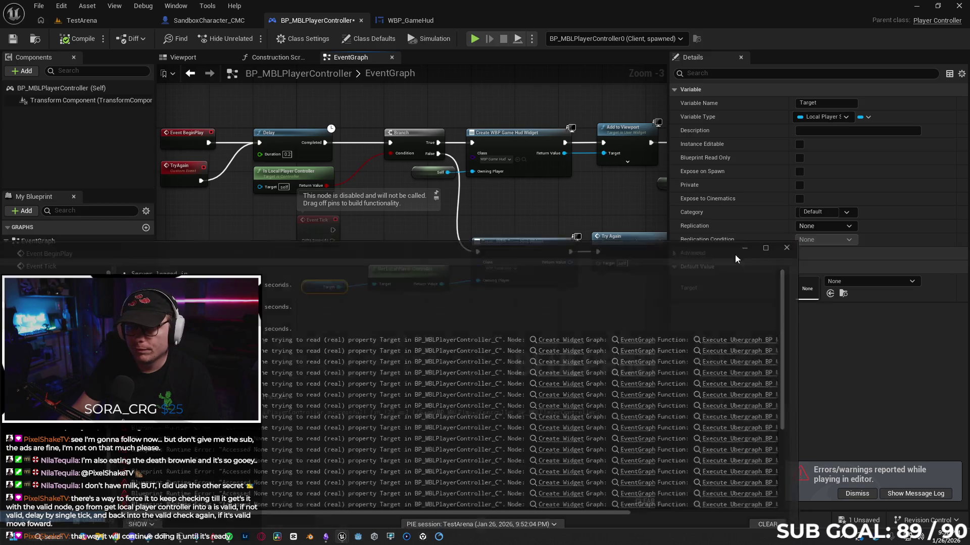
click(751, 247)
mouse_move(581, 312)
mouse_down()
mouse_move(235, 255)
mouse_move(241, 263)
mouse_up()
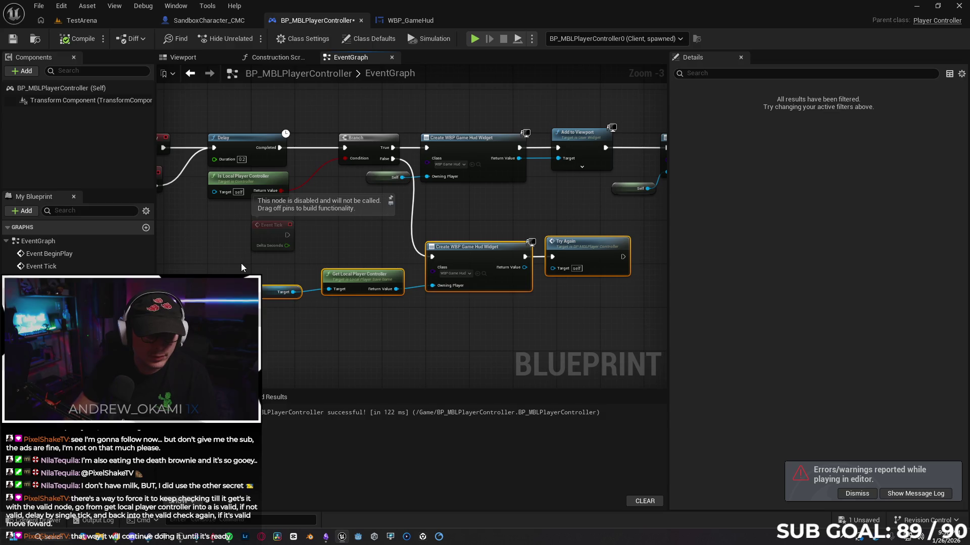
Delete the retry widget nodes and the TryAgain event, then recompile
key(Delete)
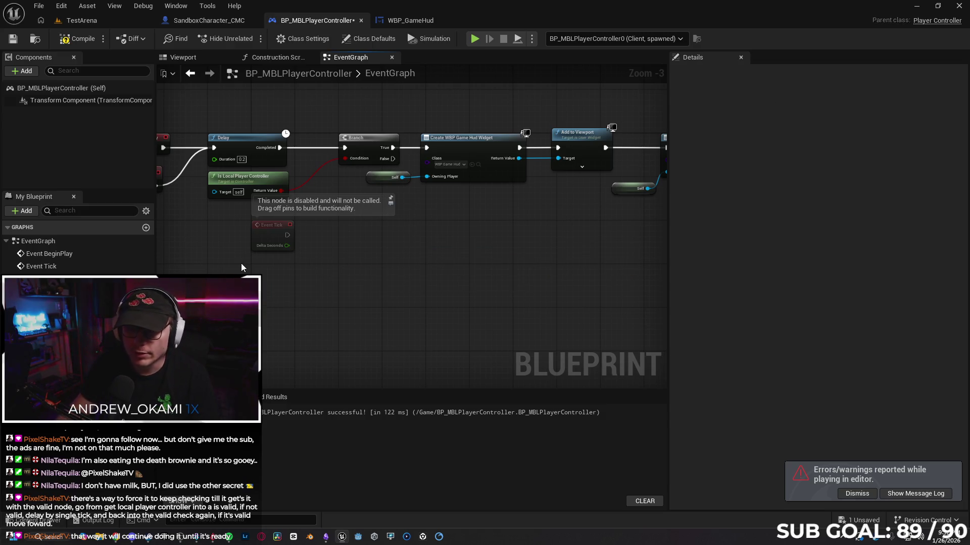
drag(188, 260, 311, 259)
click(279, 204)
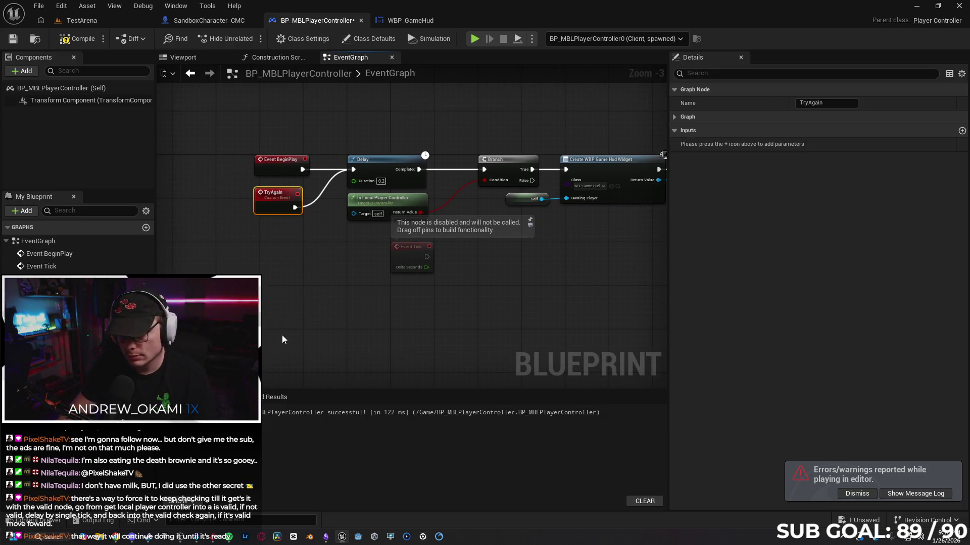
key(Delete)
click(78, 39)
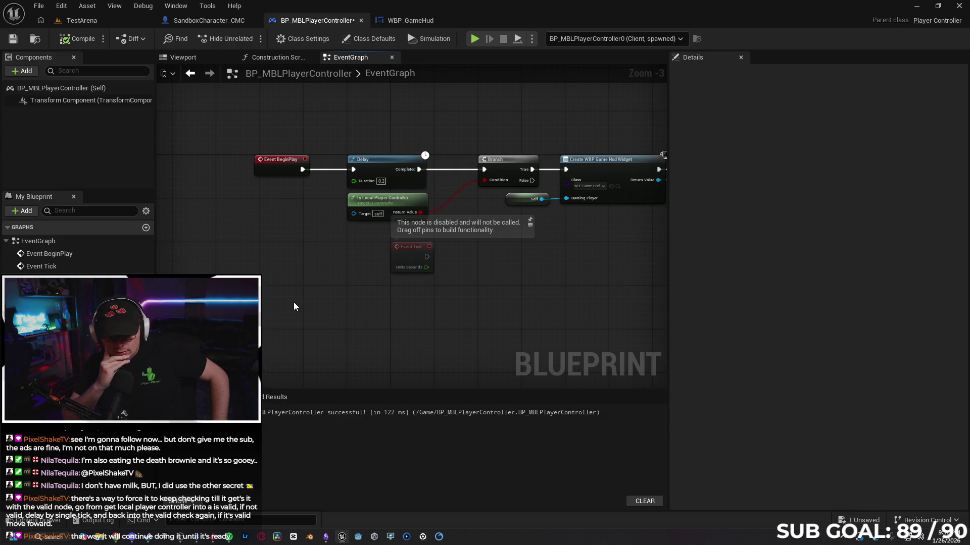
Nudge the Branch node left, then open WBP_GameHud's Get_ScoreText_Text function
mouse_move(292, 296)
mouse_down()
mouse_move(197, 305)
mouse_move(352, 297)
mouse_up()
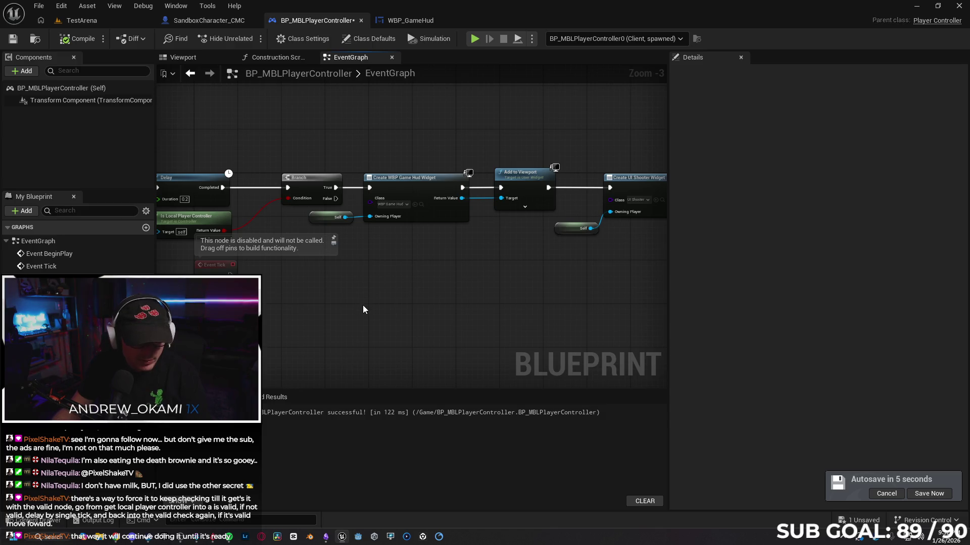
drag(353, 309, 390, 309)
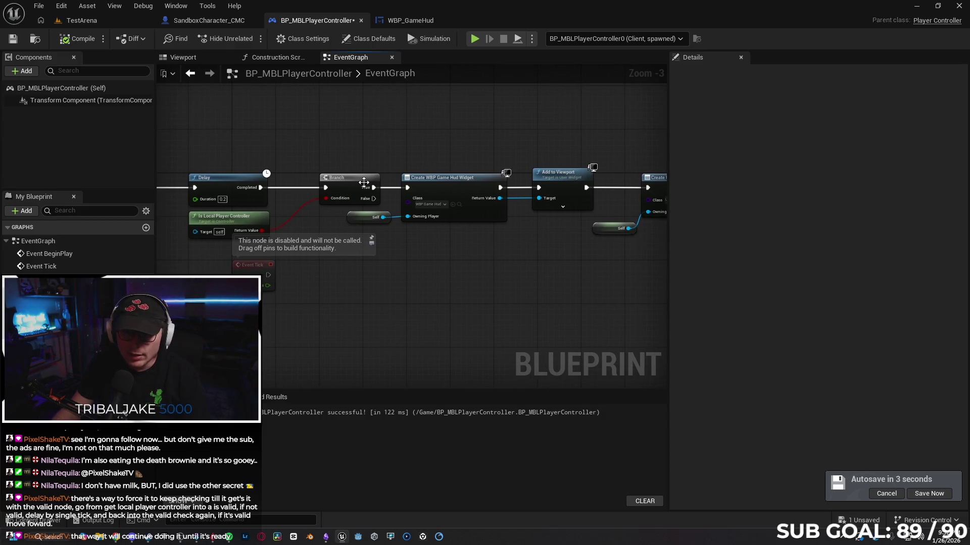
drag(364, 182, 351, 182)
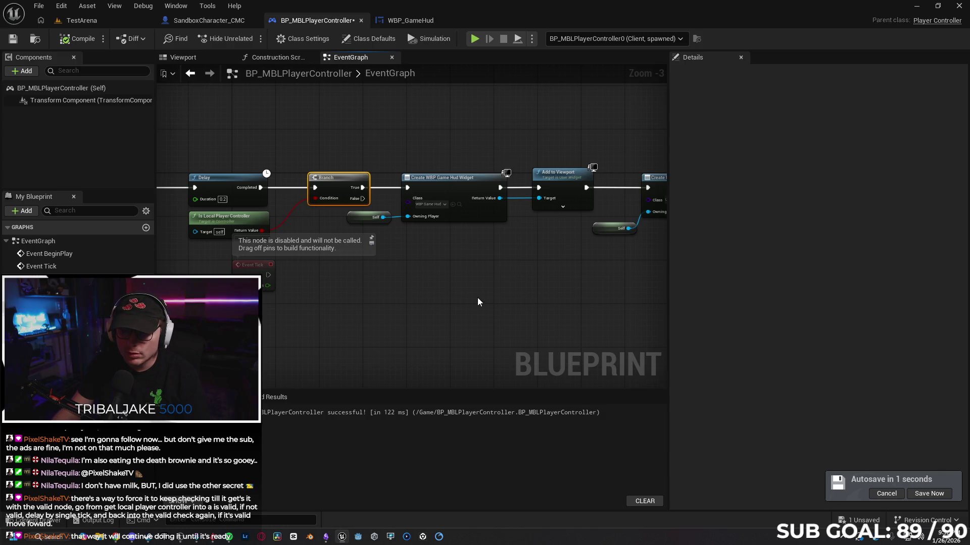
mouse_move(471, 297)
mouse_down()
mouse_move(426, 297)
mouse_move(485, 292)
mouse_up()
click(428, 296)
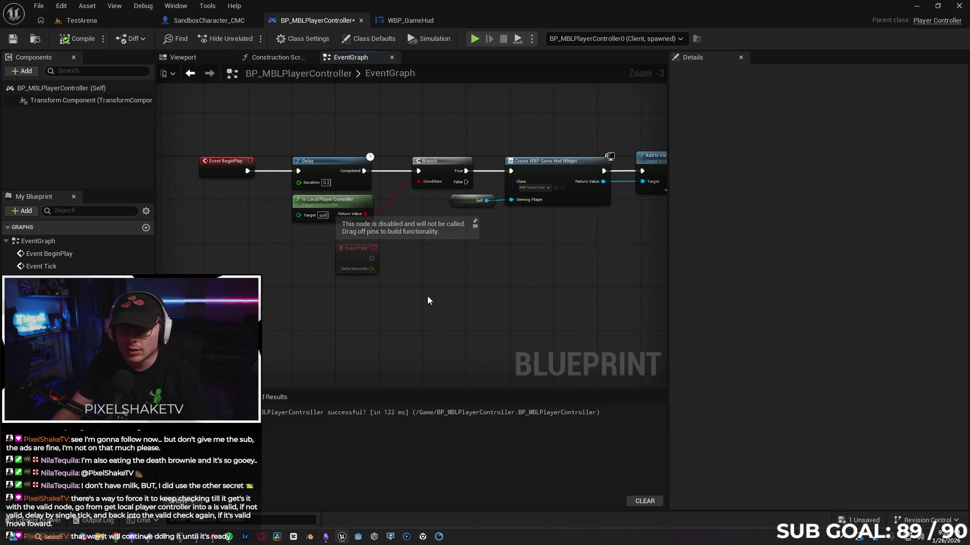
click(221, 24)
click(418, 19)
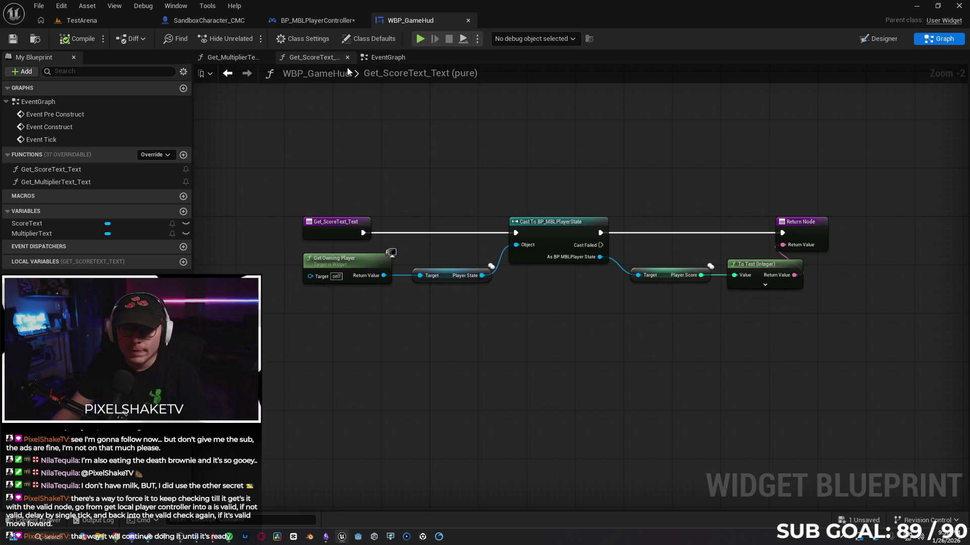
In WBP_GameHud's EventGraph, move the Get Owning Player and Player State nodes slightly left
click(388, 57)
drag(535, 299, 499, 301)
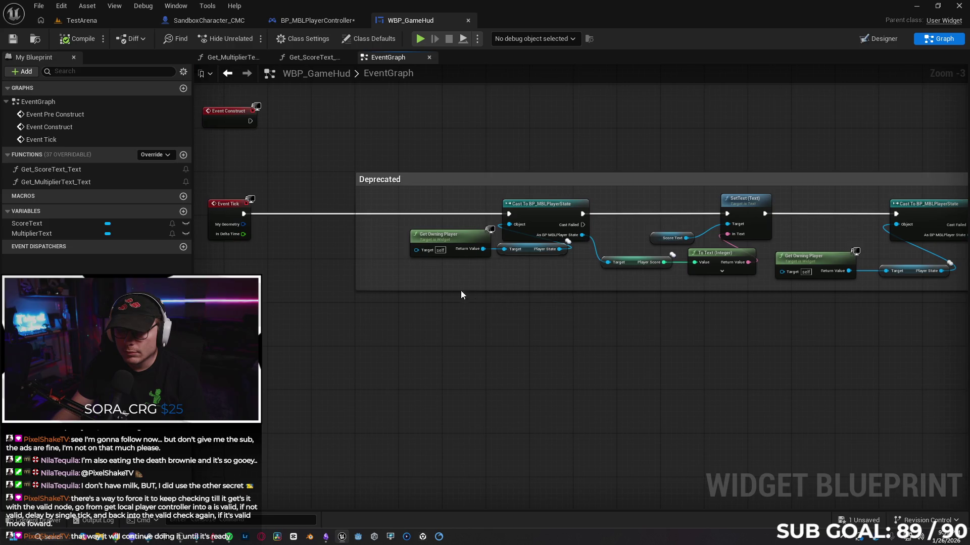
mouse_move(408, 226)
mouse_down()
mouse_move(510, 265)
mouse_move(502, 263)
mouse_up()
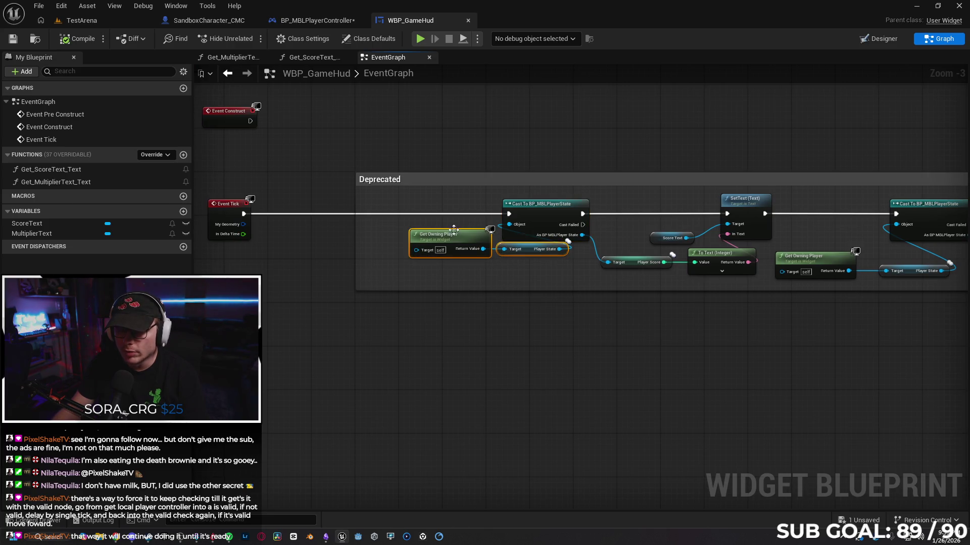
drag(461, 235, 420, 238)
click(440, 314)
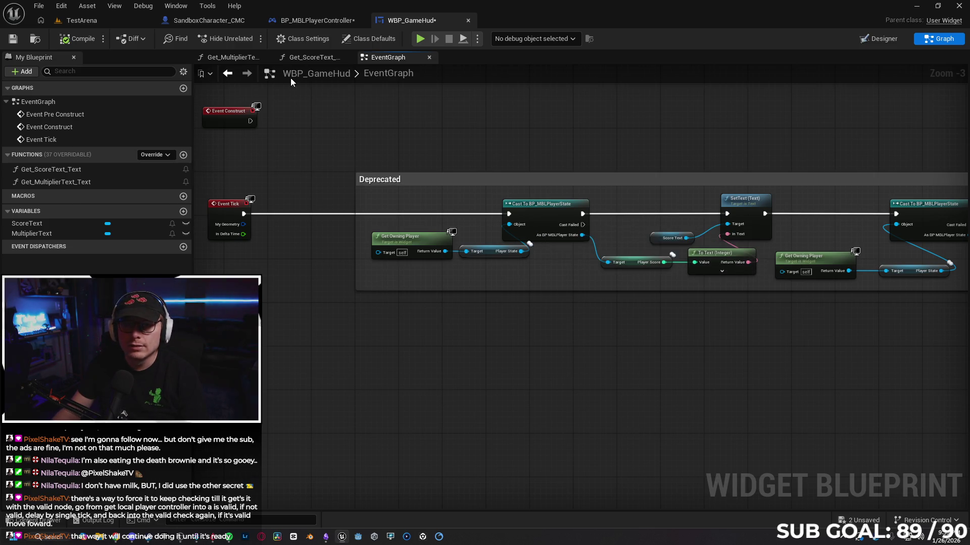
click(40, 520)
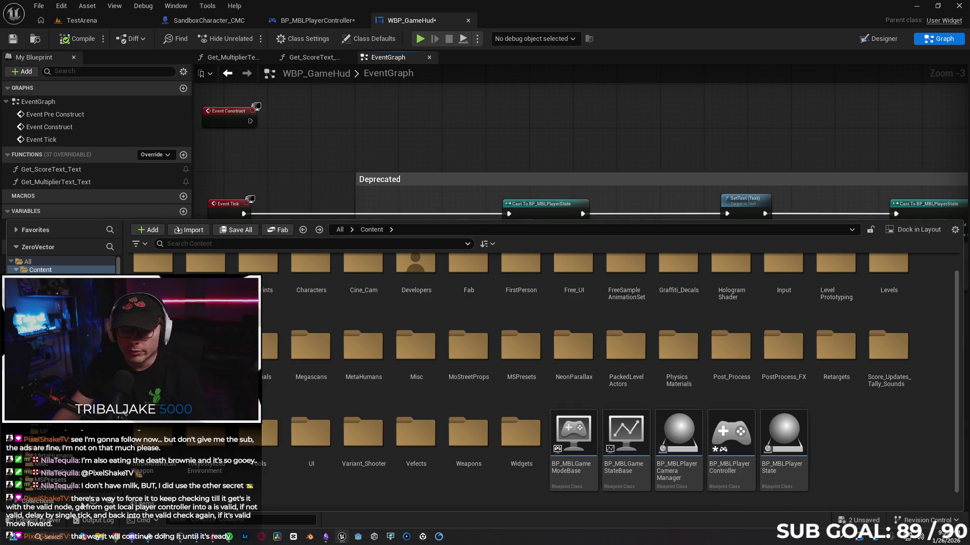
click(30, 520)
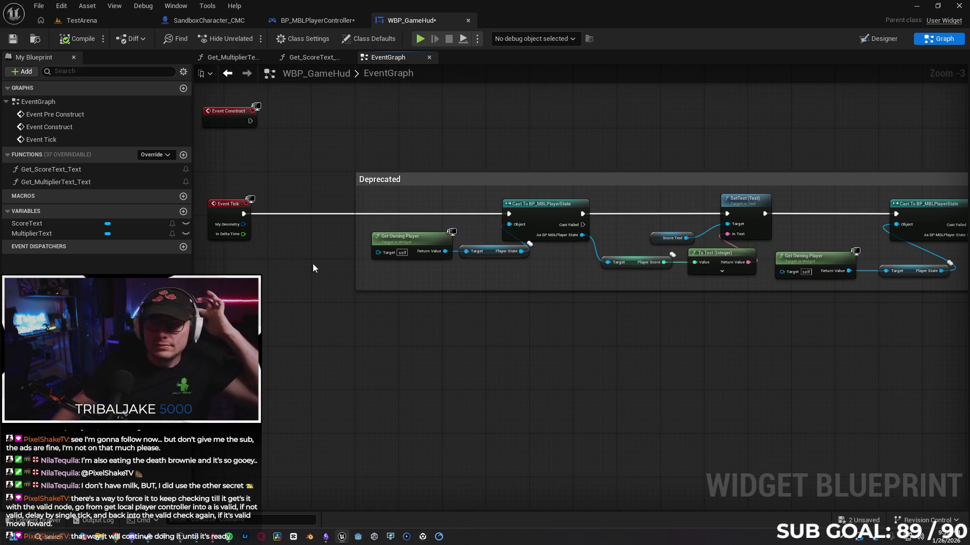
Move the disabled Event Tick node aside in the player controller, then return to WBP_GameHud's EventGraph
click(331, 22)
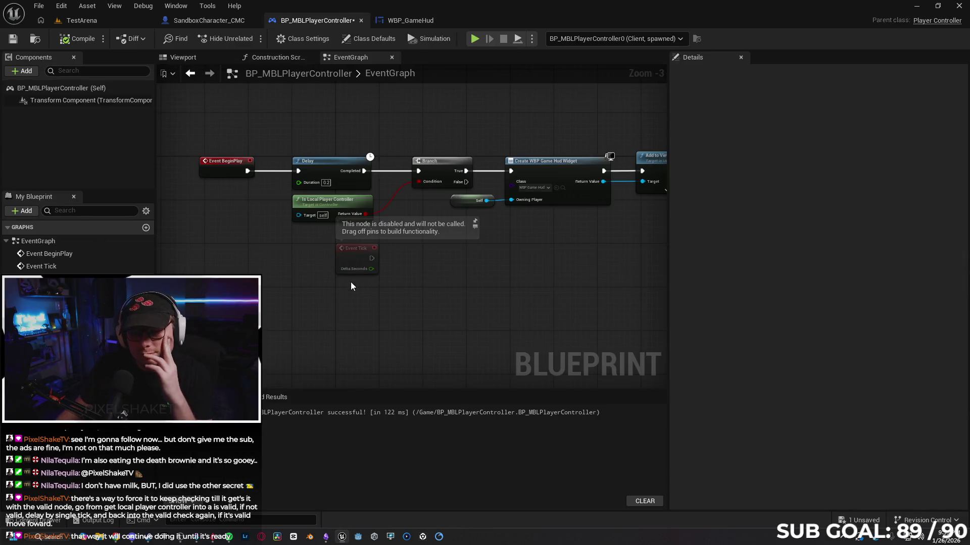
drag(481, 291, 407, 298)
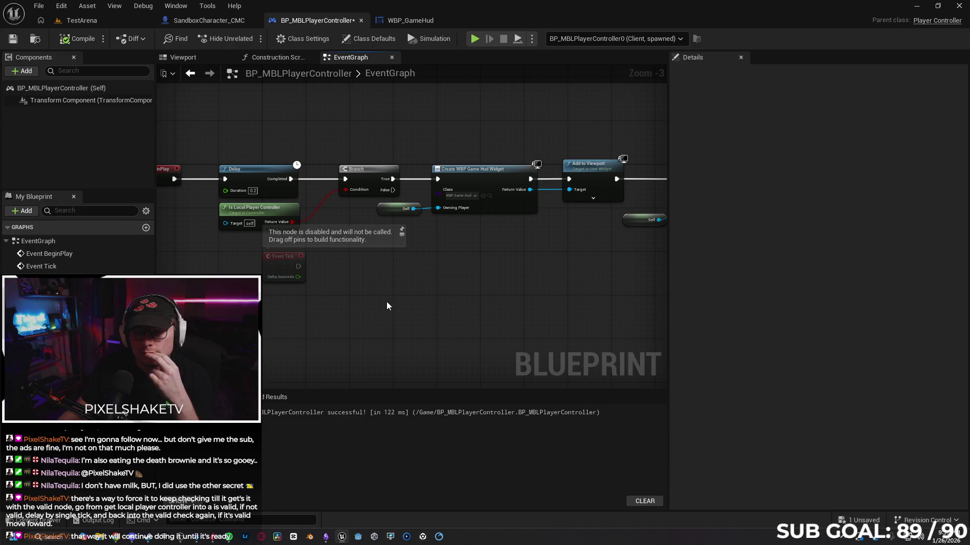
drag(283, 272, 235, 346)
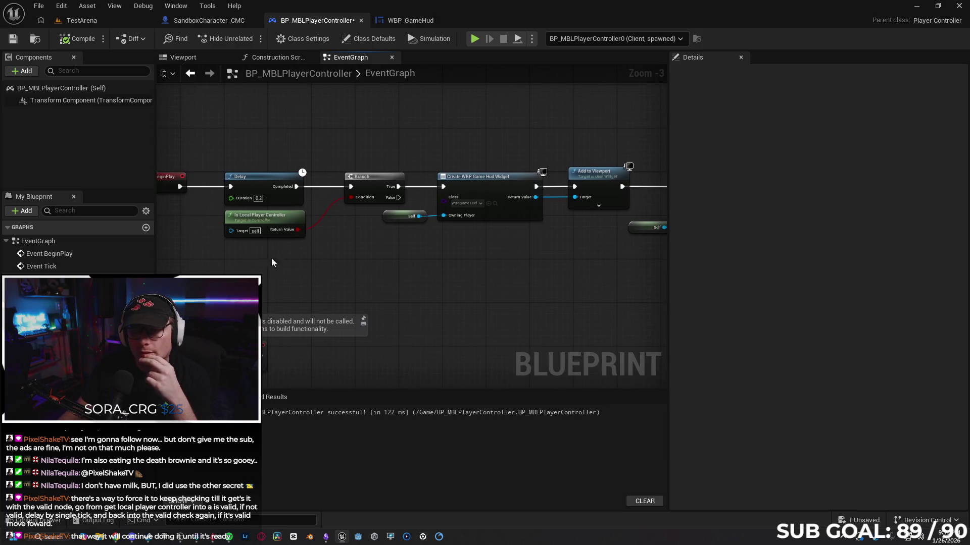
mouse_move(299, 240)
mouse_down()
mouse_move(404, 268)
mouse_move(401, 287)
mouse_move(422, 281)
mouse_move(338, 278)
mouse_move(591, 286)
mouse_up()
mouse_move(367, 278)
mouse_down()
mouse_move(324, 275)
mouse_move(313, 294)
mouse_move(288, 259)
mouse_up()
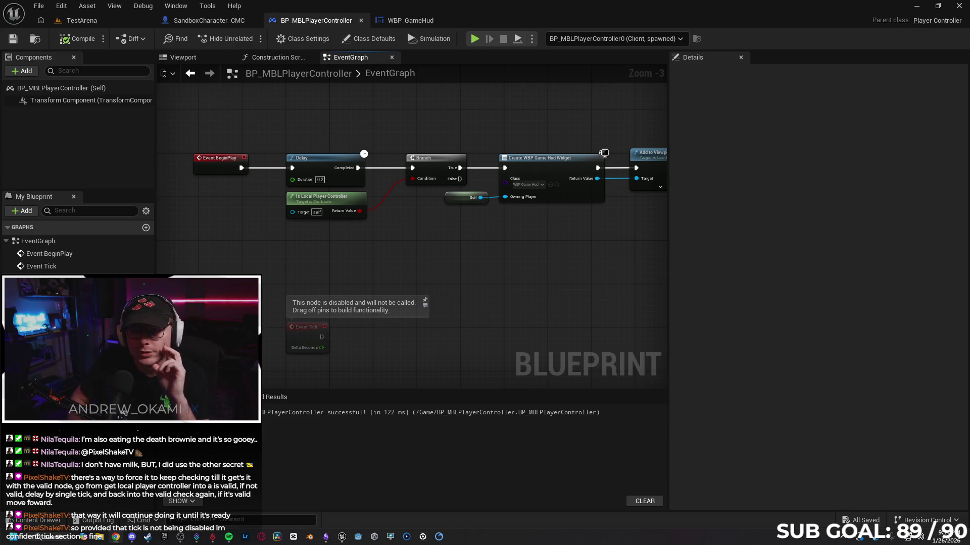
click(397, 31)
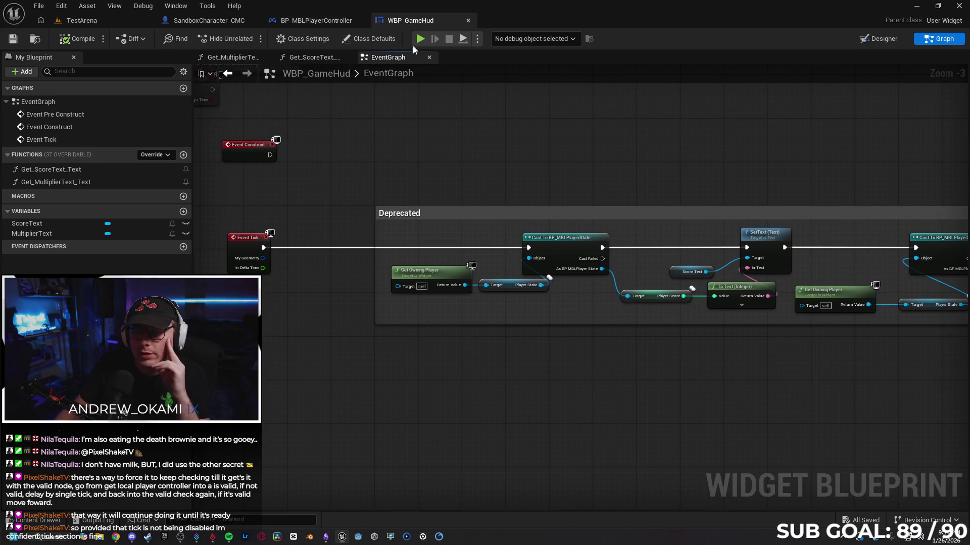
key(alt+p)
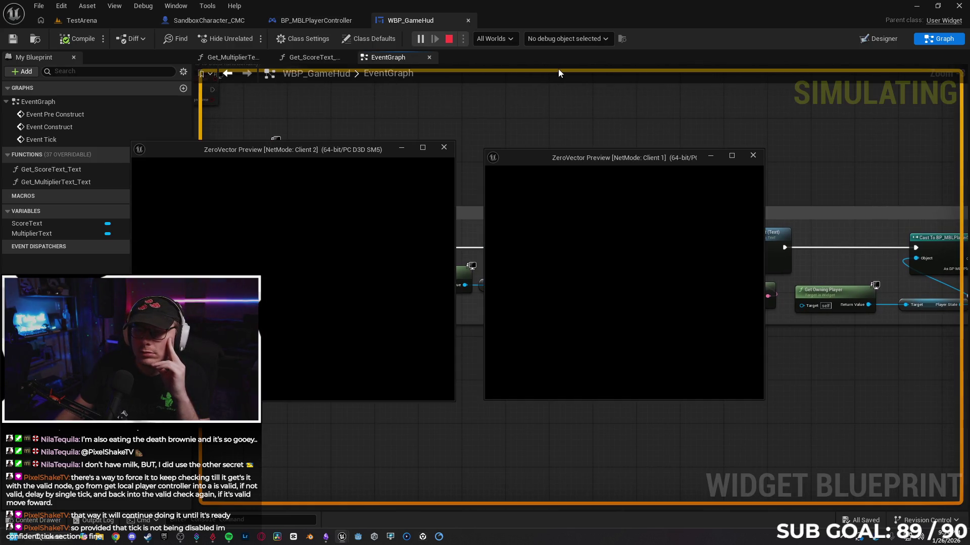
click(565, 42)
click(580, 73)
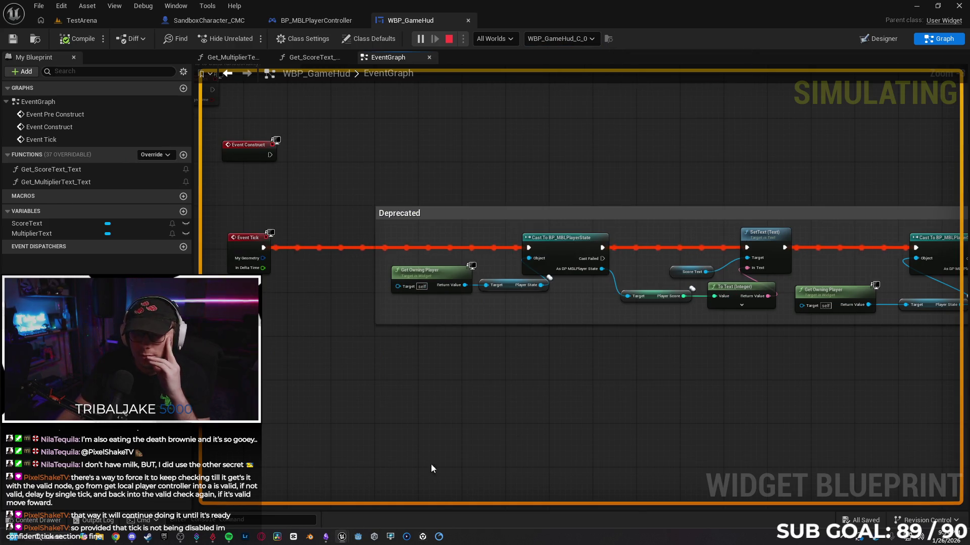
mouse_move(346, 535)
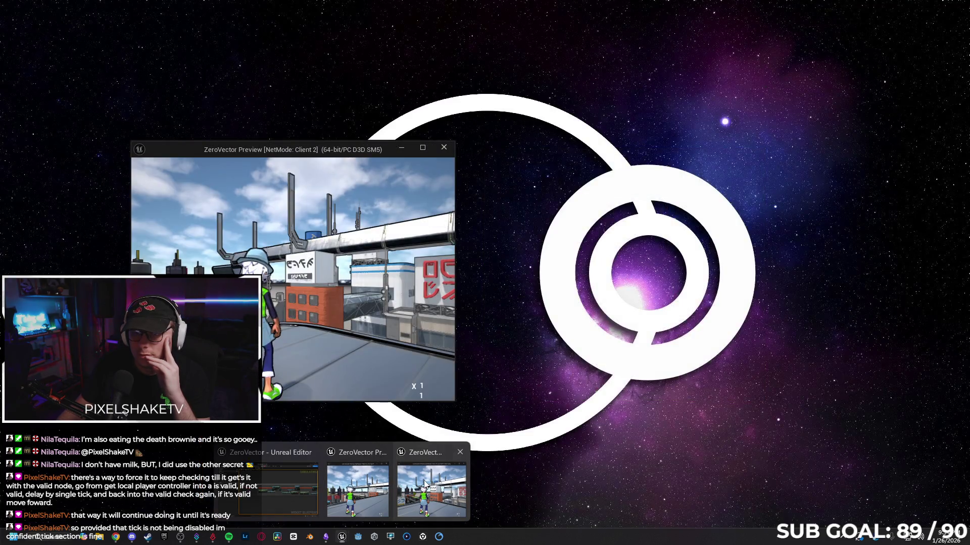
click(430, 489)
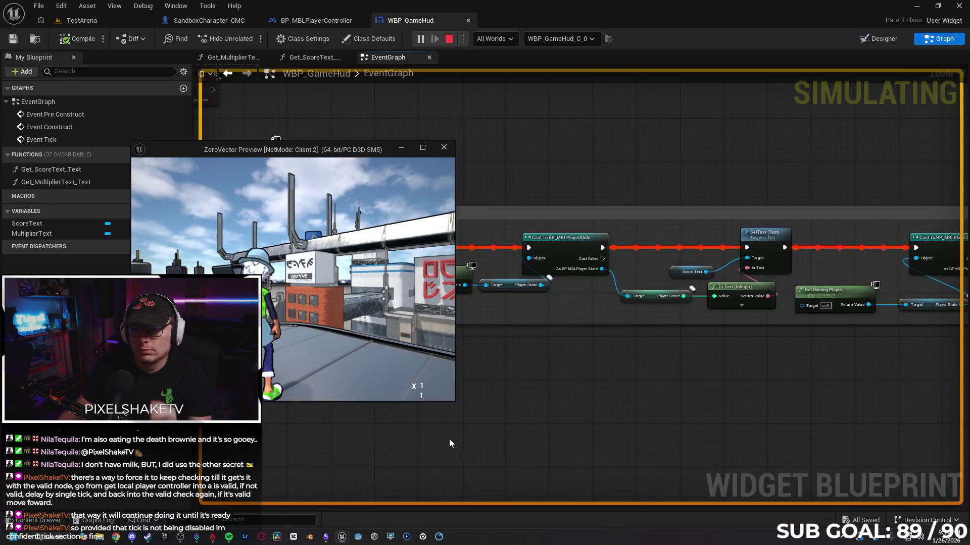
click(293, 279)
key(w)
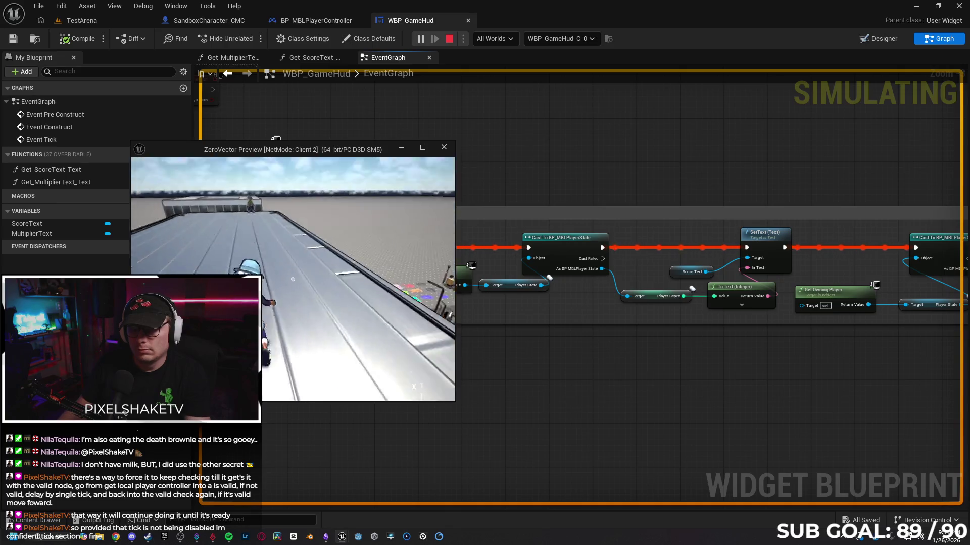
key(w)
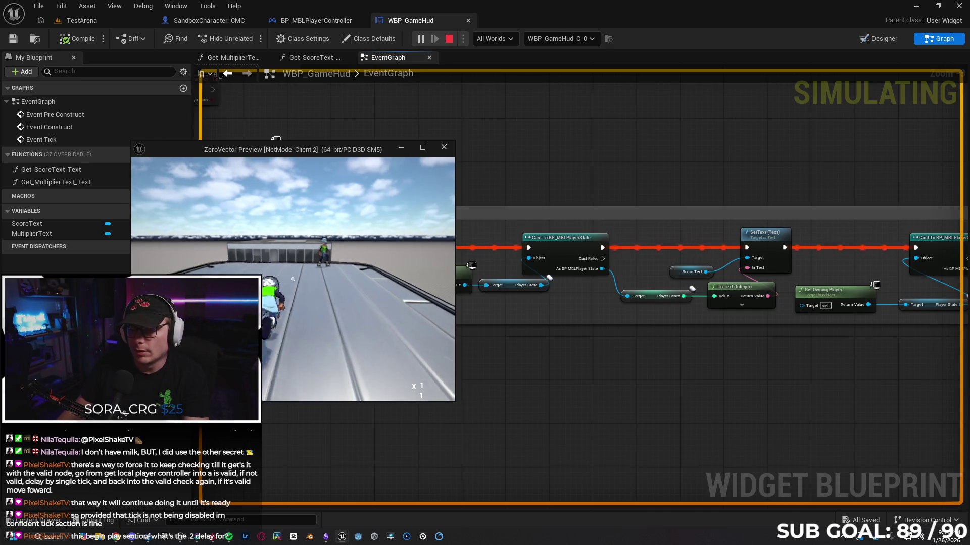
key(Escape)
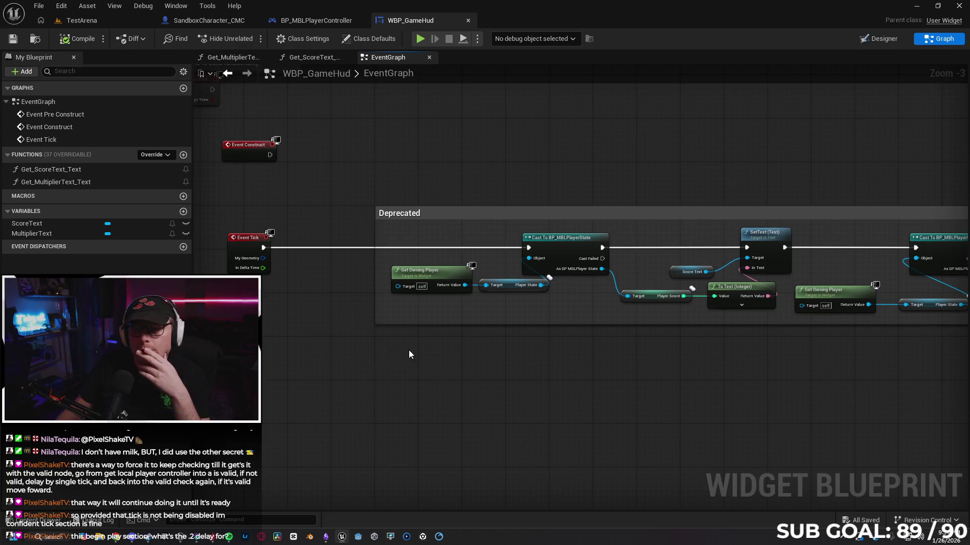
Enlarge Client 1's window to the top right, shrink Client 2's to the left, and stop play
drag(410, 351, 381, 347)
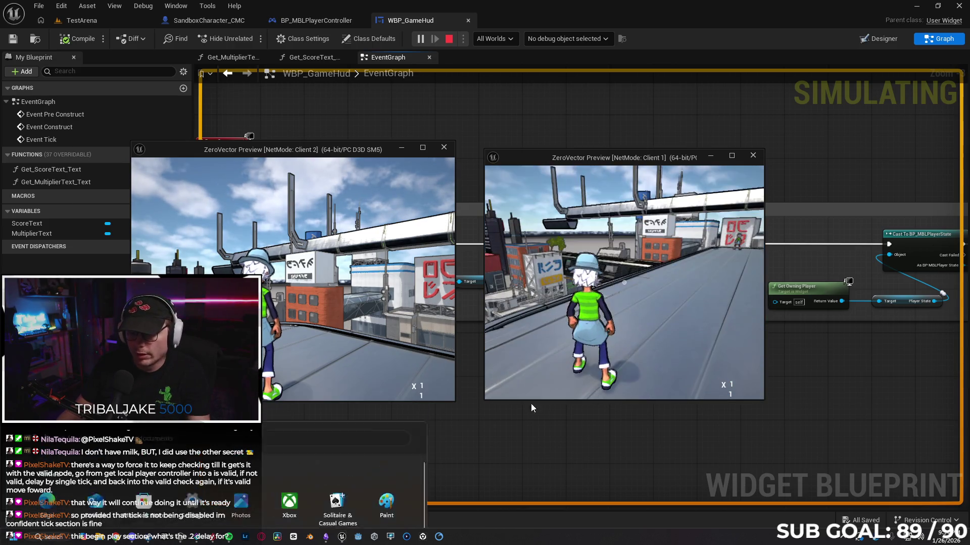
mouse_move(485, 401)
mouse_down()
mouse_move(475, 424)
mouse_move(341, 521)
mouse_up()
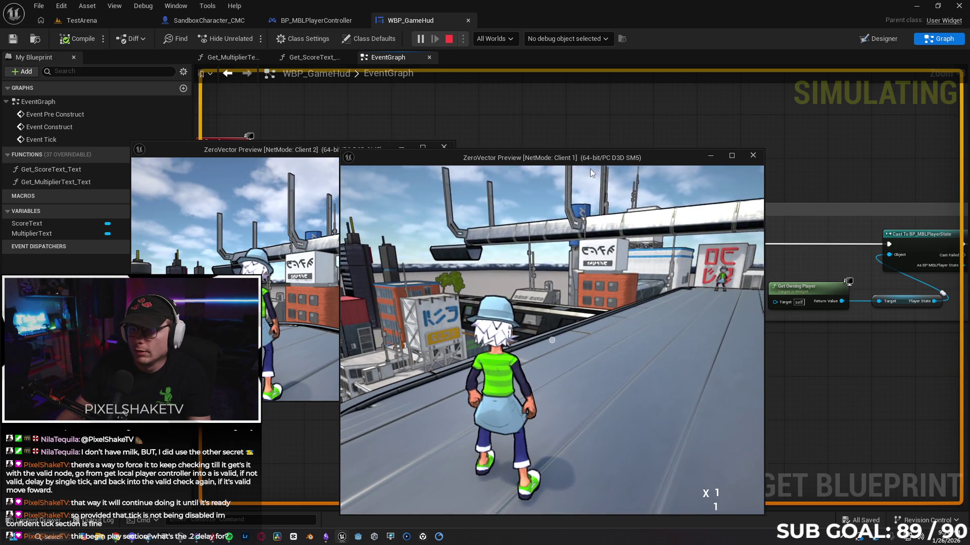
drag(658, 158, 819, 61)
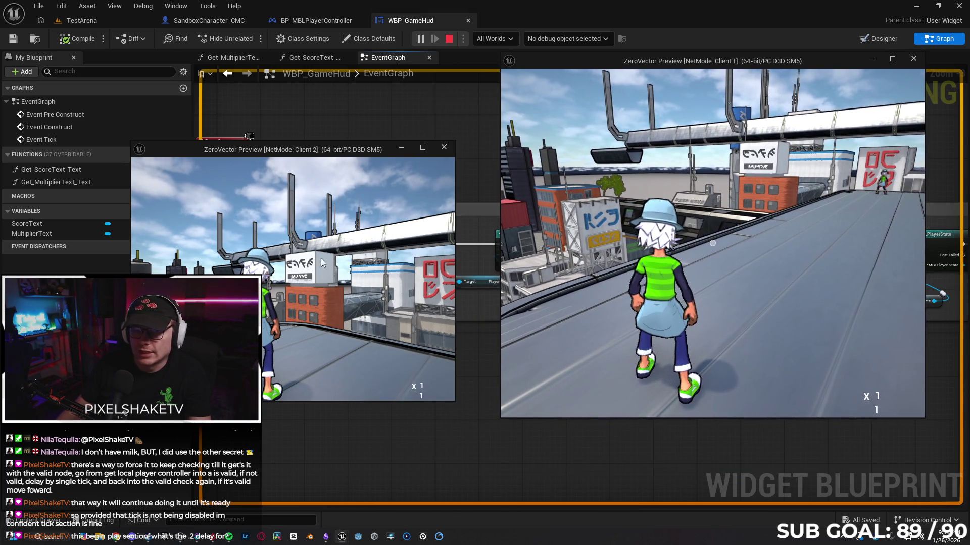
drag(131, 401, 170, 379)
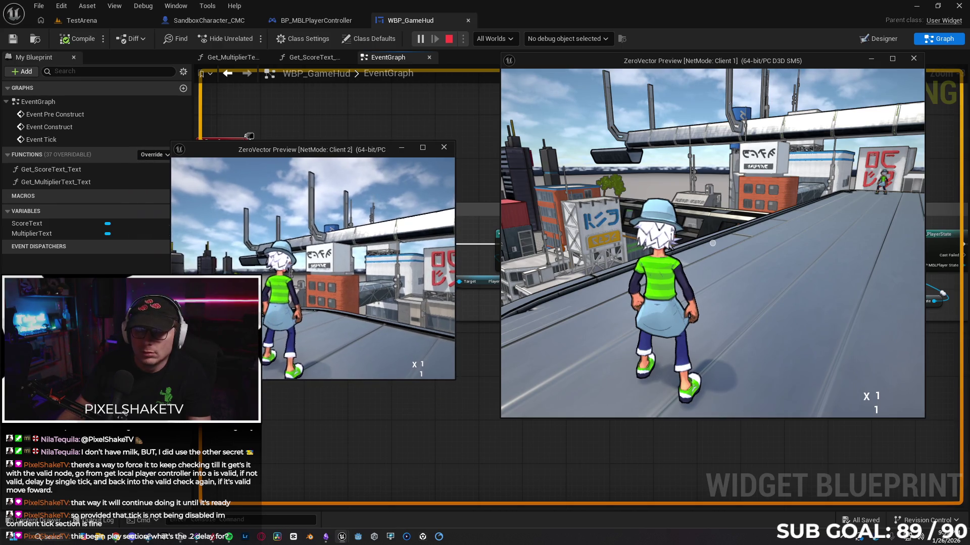
mouse_move(225, 149)
mouse_down()
mouse_move(160, 204)
mouse_move(171, 189)
mouse_up()
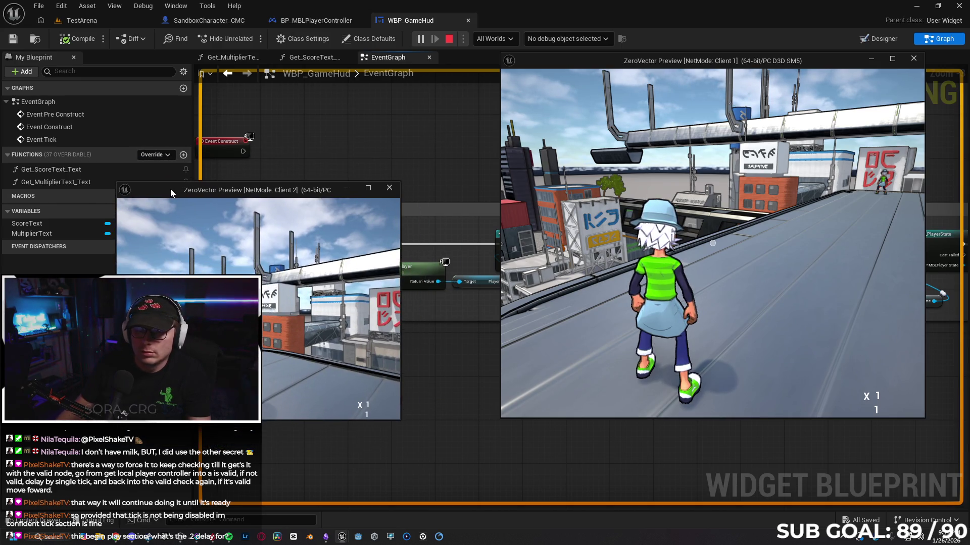
key(Escape)
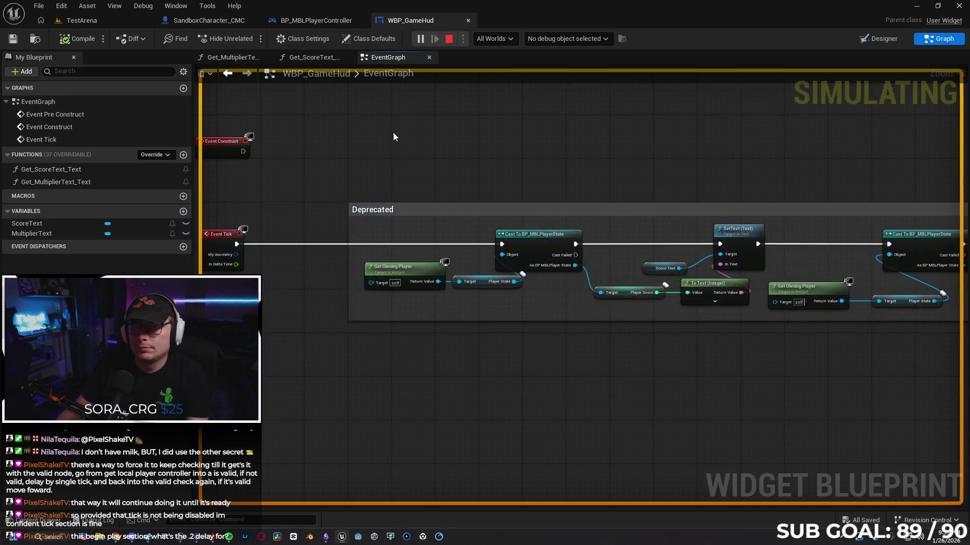
Rerun the two-client play test twice, then return to BP_MBLPlayerController's event graph
key(alt+p)
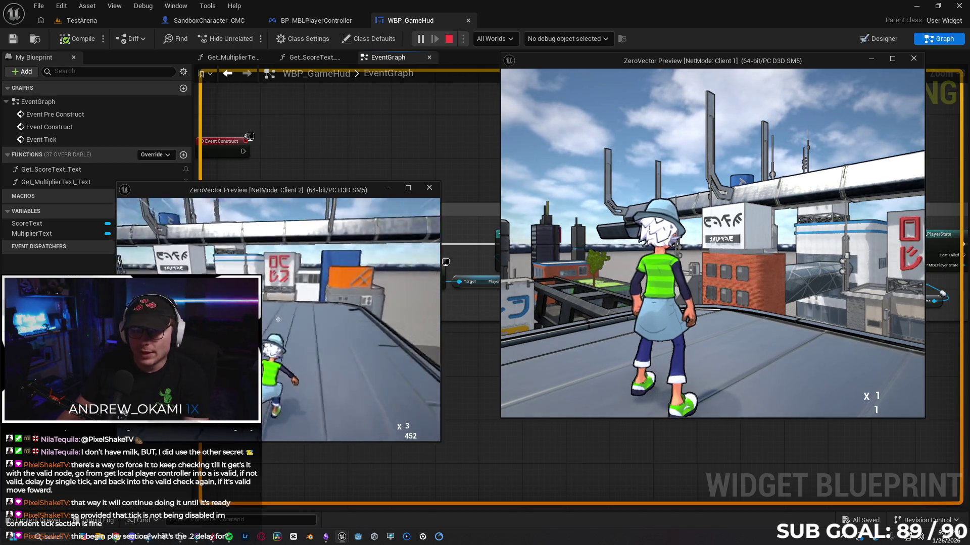
key(Escape)
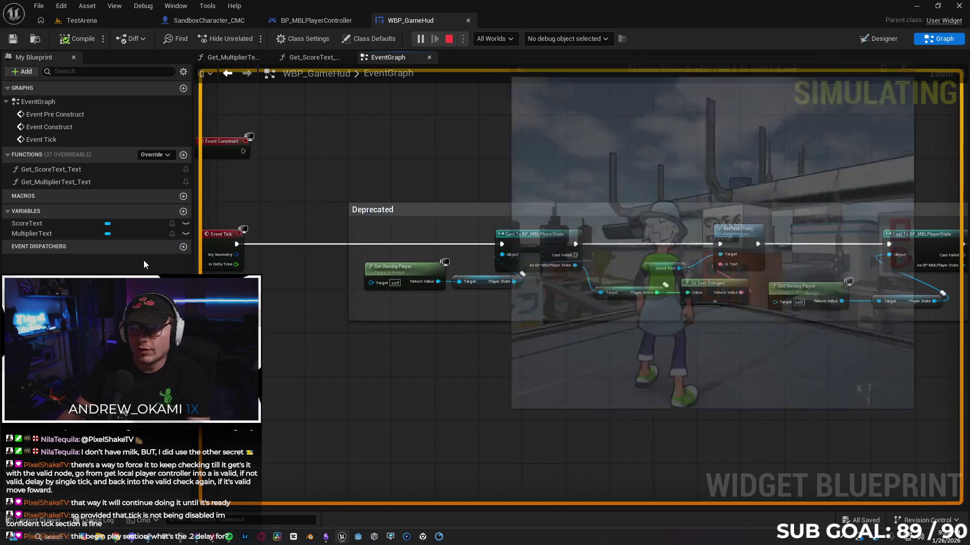
key(alt+p)
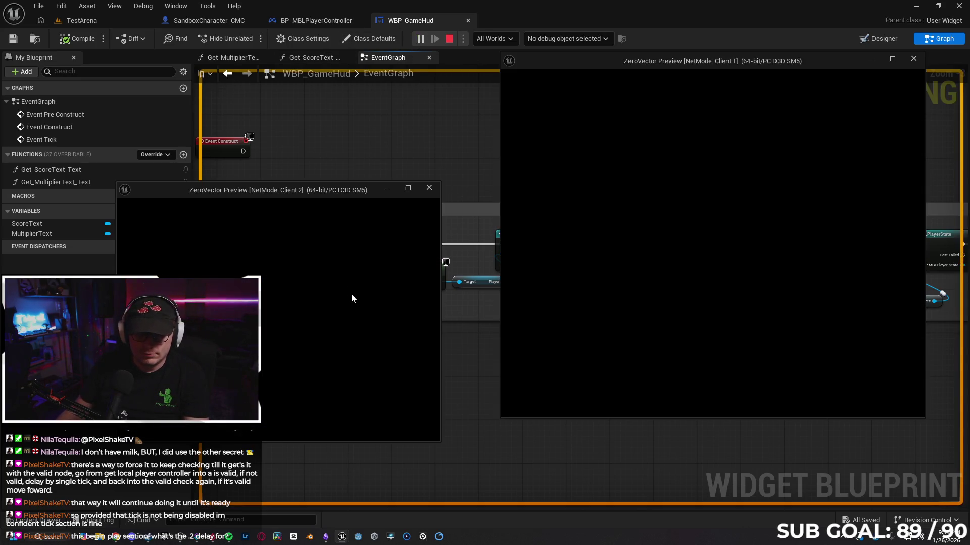
click(281, 326)
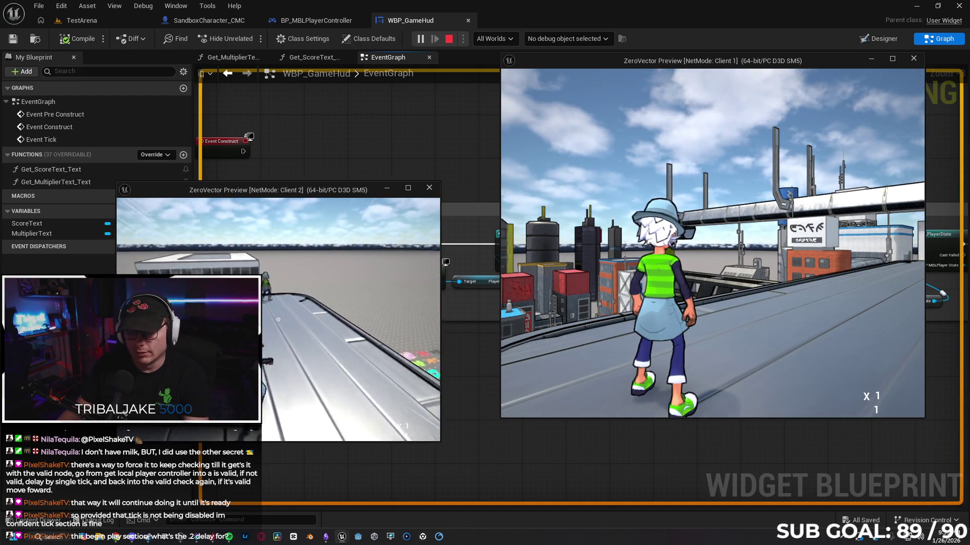
key(Escape)
click(303, 20)
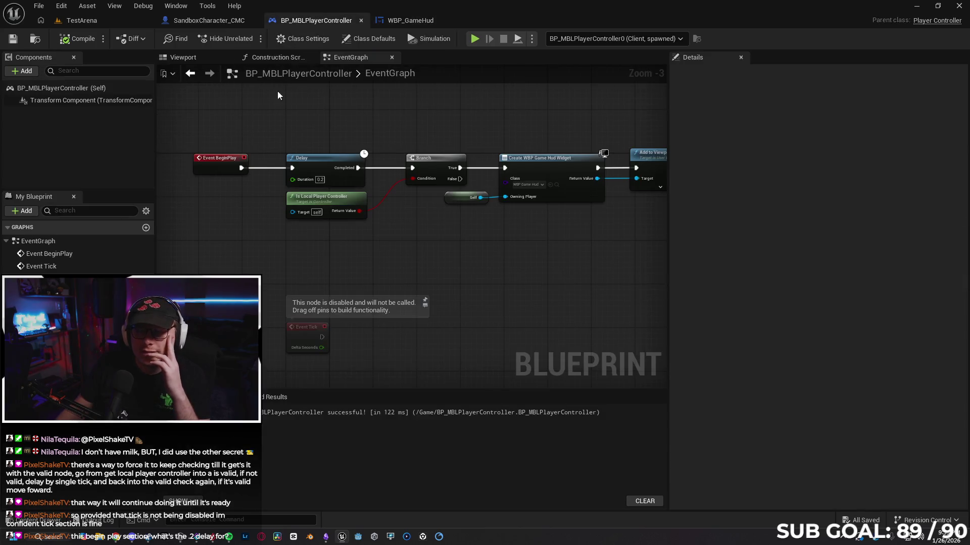
Delete the 0.2 s Delay and wire Event BeginPlay straight into the Branch
drag(430, 280, 323, 268)
mouse_move(394, 259)
mouse_down()
mouse_move(249, 248)
mouse_move(605, 268)
mouse_up()
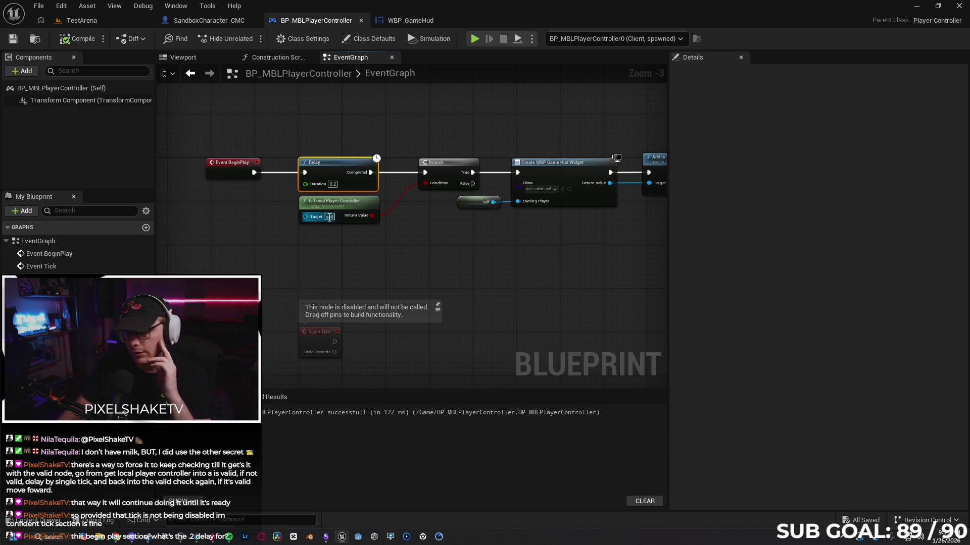
key(Delete)
drag(253, 173, 428, 175)
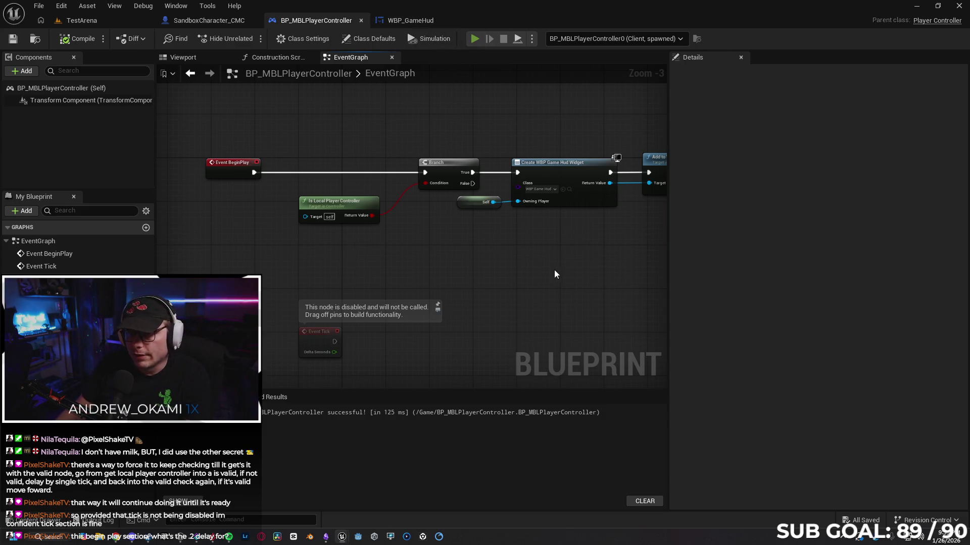
Play-test both clients without the delay and stop the session
key(alt+p)
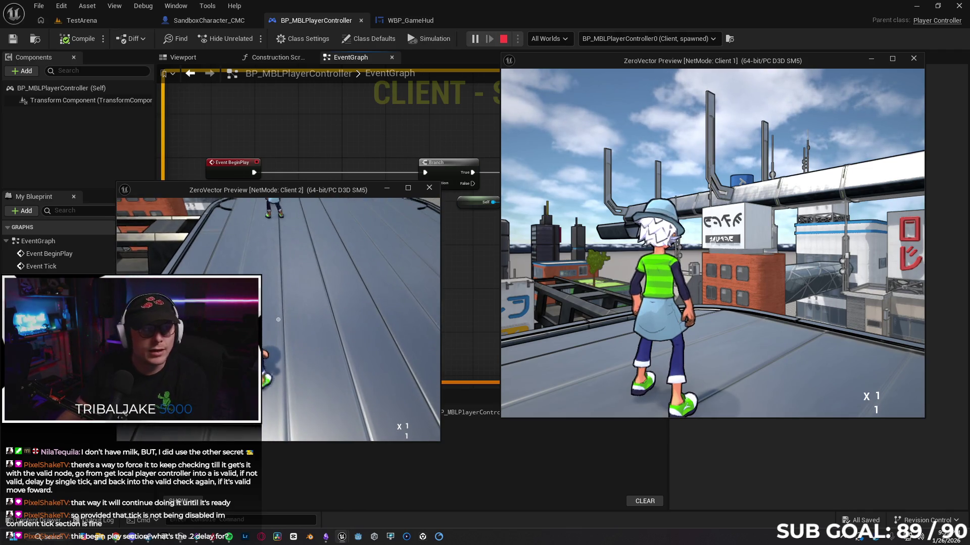
key(Escape)
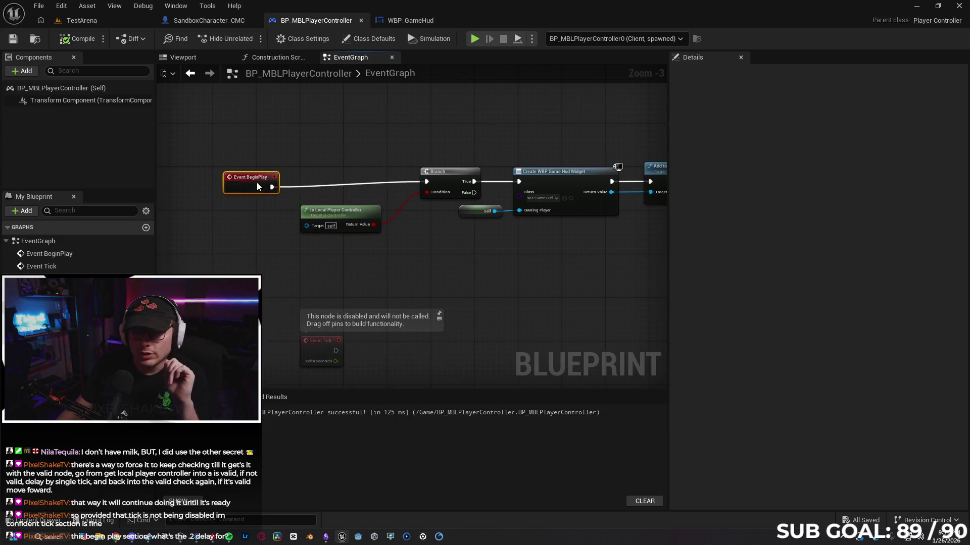
click(310, 178)
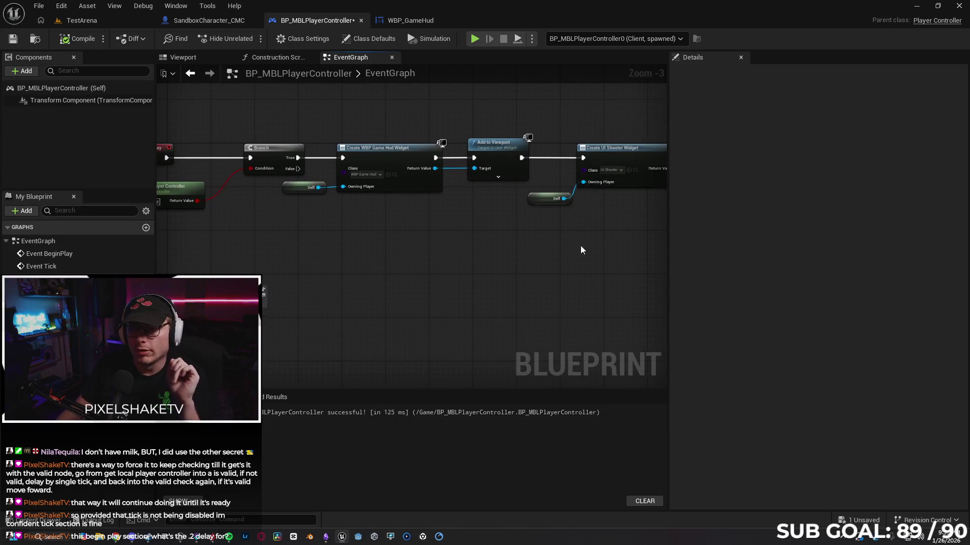
drag(515, 278, 414, 274)
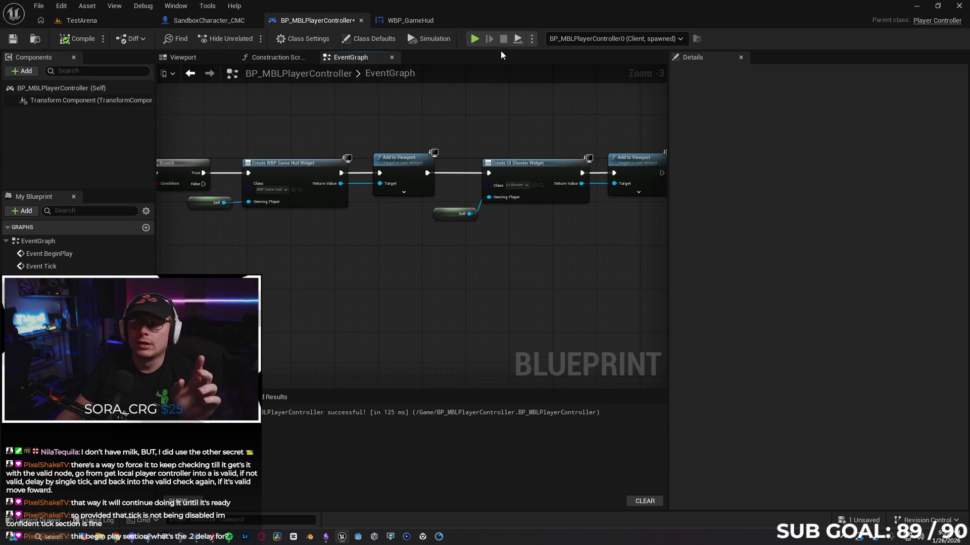
click(531, 39)
Switch the net mode to Play As Listen Server and run a quick client test
mouse_move(580, 245)
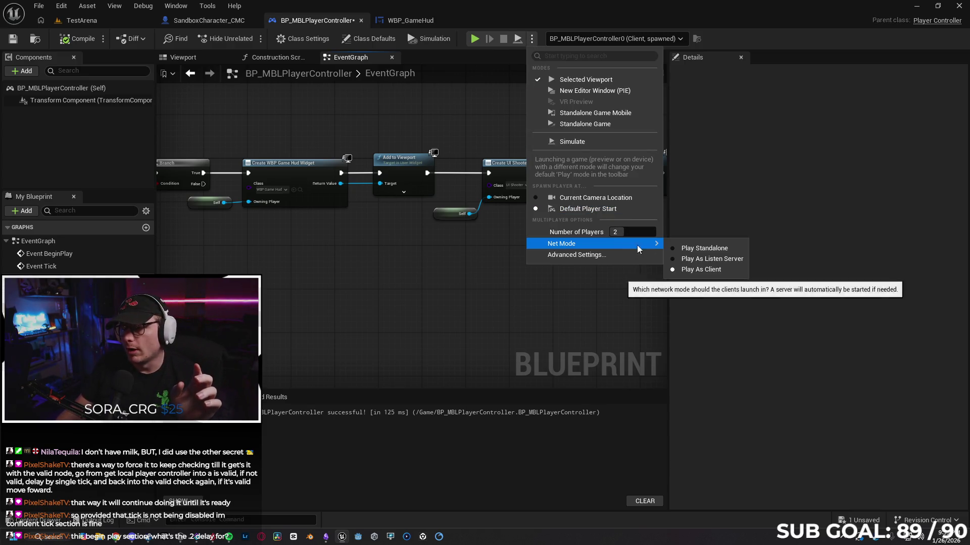
click(701, 257)
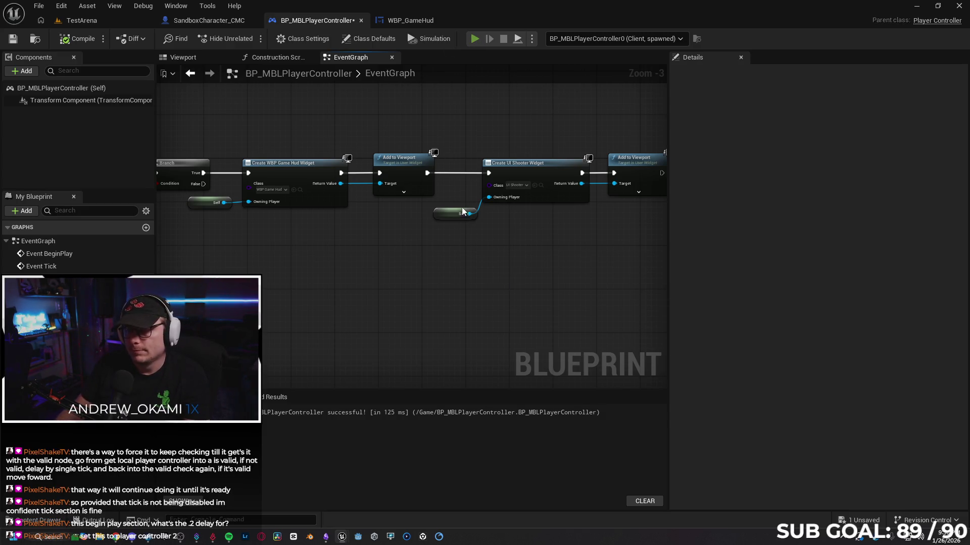
key(alt+p)
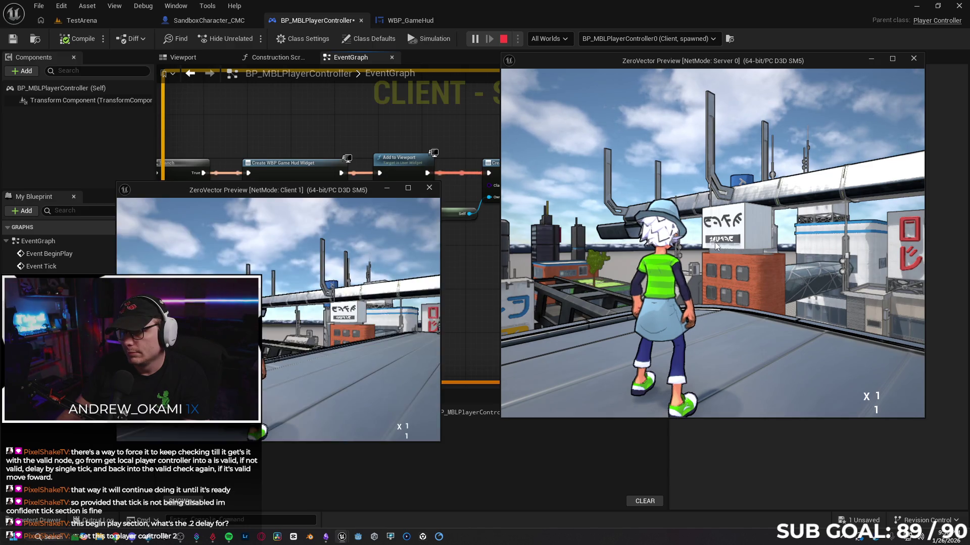
click(317, 317)
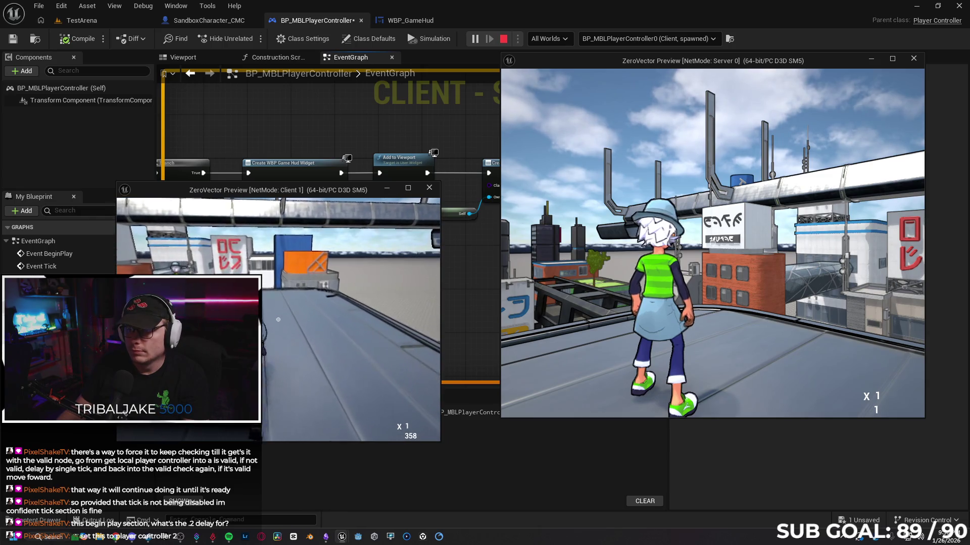
key(Escape)
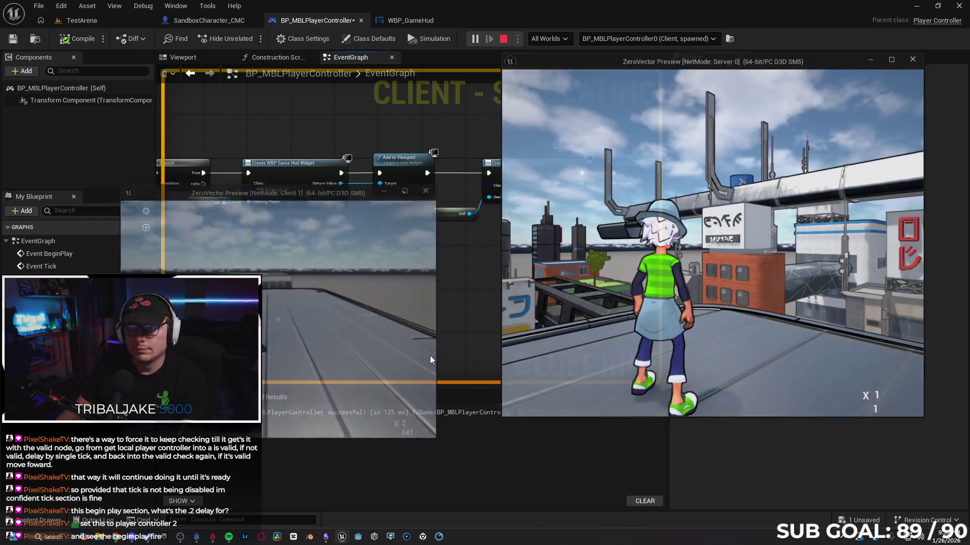
Change the Number of Players in the play options and start a new session
click(532, 39)
click(617, 232)
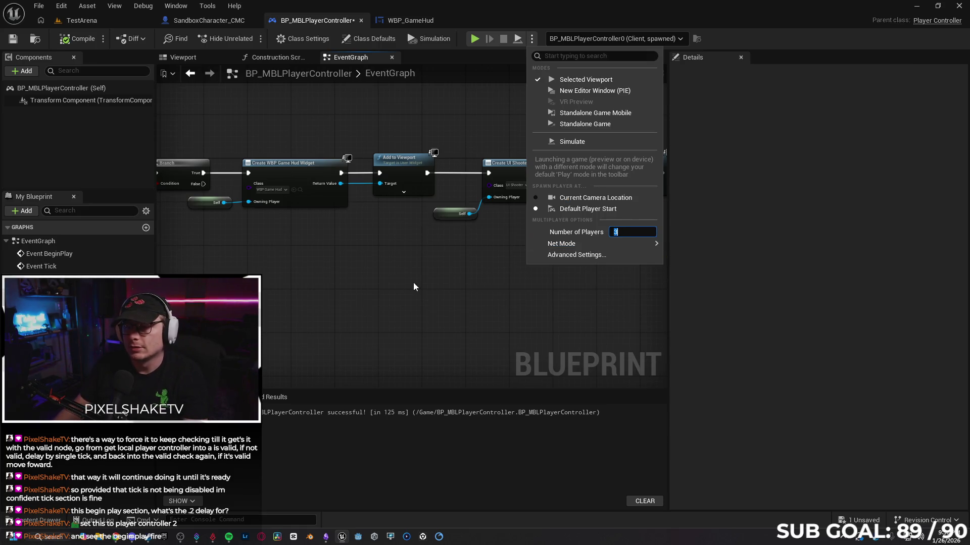
click(425, 208)
key(alt+p)
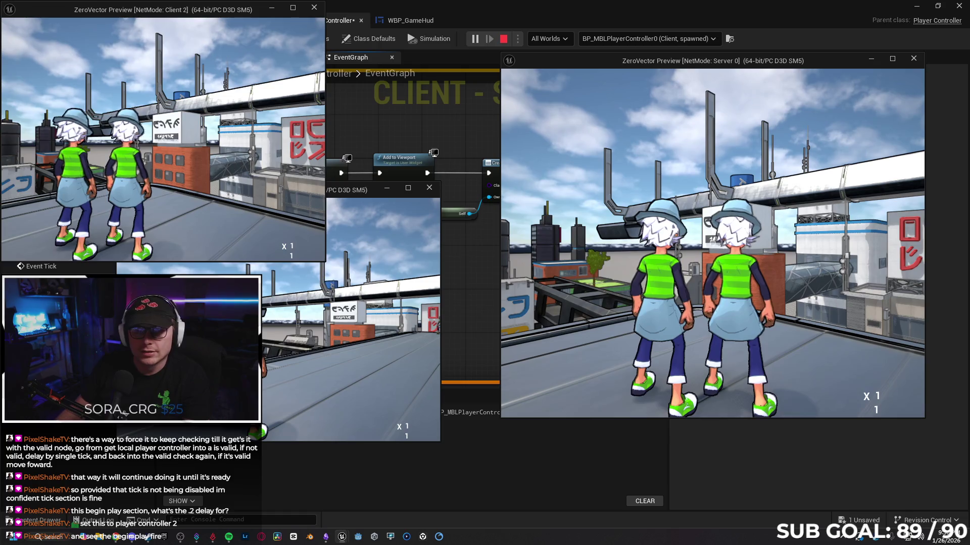
Move the Client 2 and server characters around in their windows, then stop playing
click(237, 163)
key(w)
key(s)
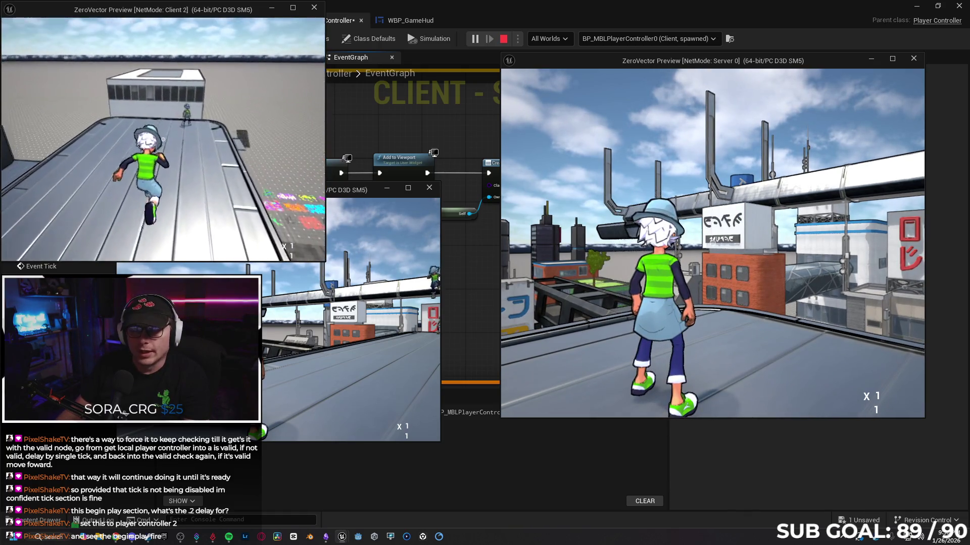
key(super)
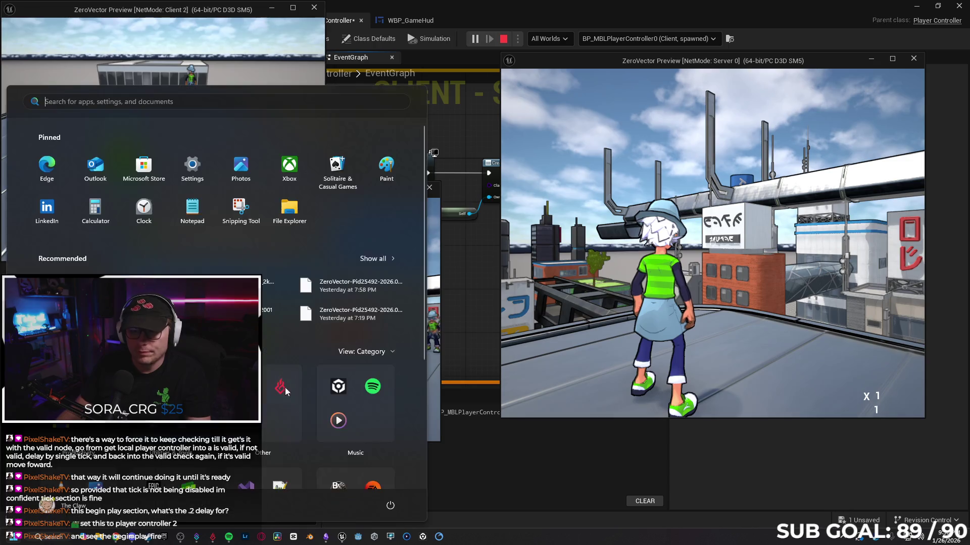
click(423, 316)
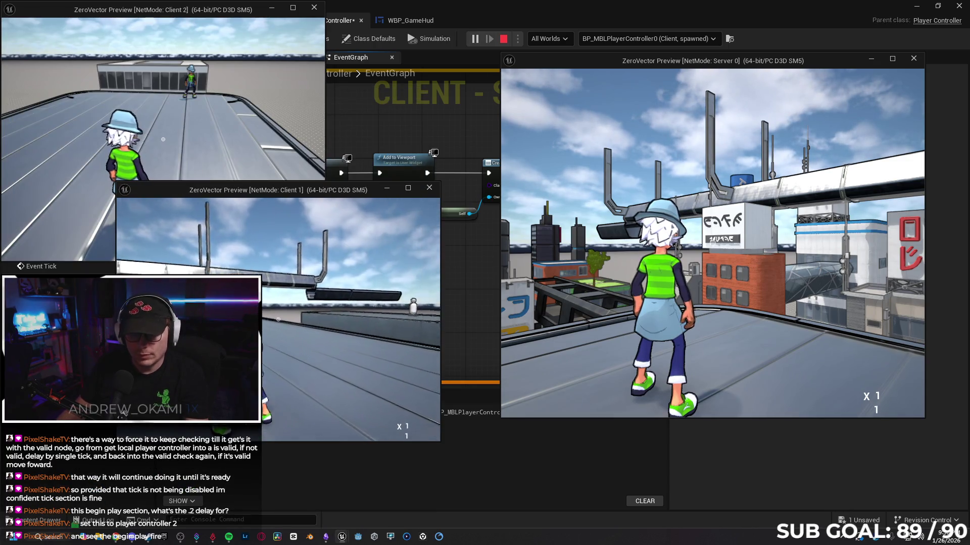
key(super)
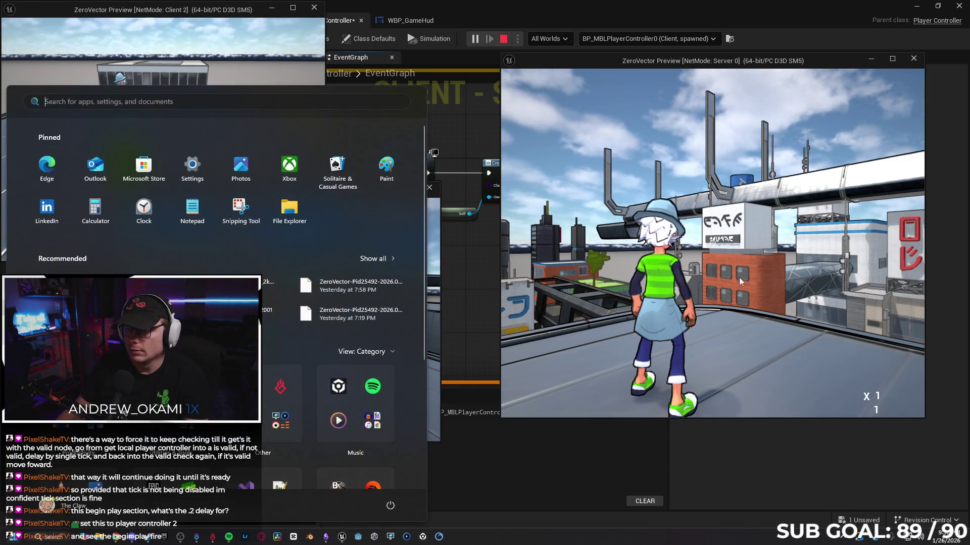
key(super)
key(w)
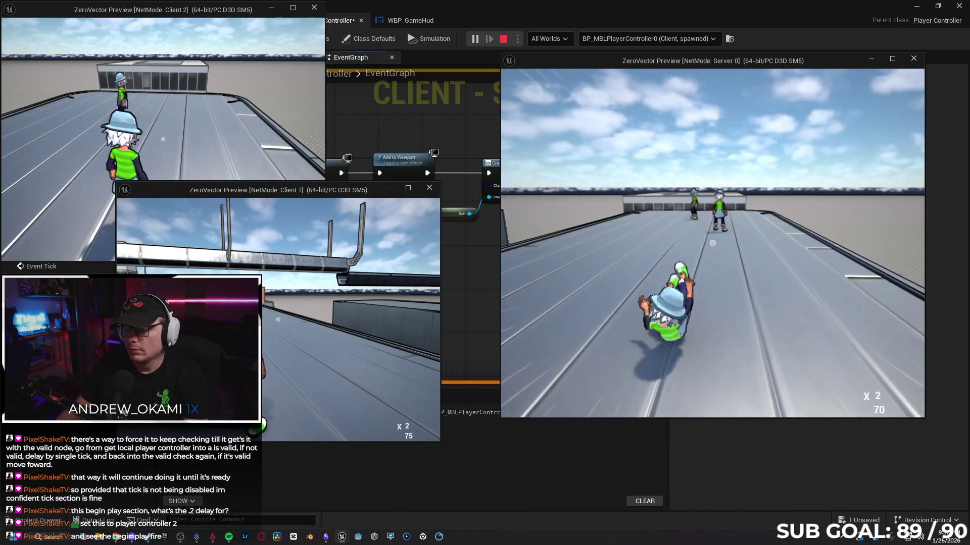
key(Escape)
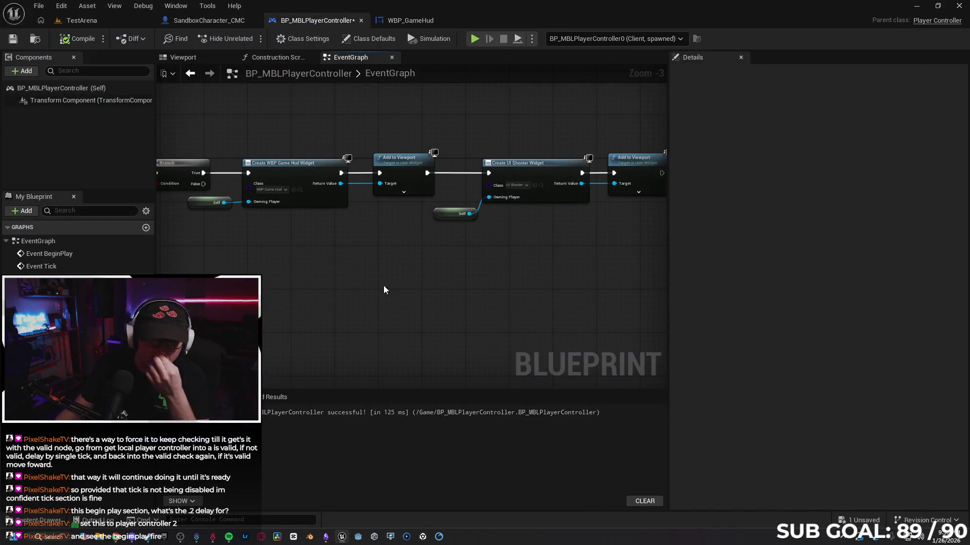
click(193, 25)
Add a Print String node after the multiplier SetText in WBP_GameHud's EventGraph
click(411, 23)
mouse_move(590, 161)
mouse_down()
mouse_move(754, 310)
mouse_move(475, 324)
mouse_up()
drag(460, 227, 576, 225)
text(print)
key(Return)
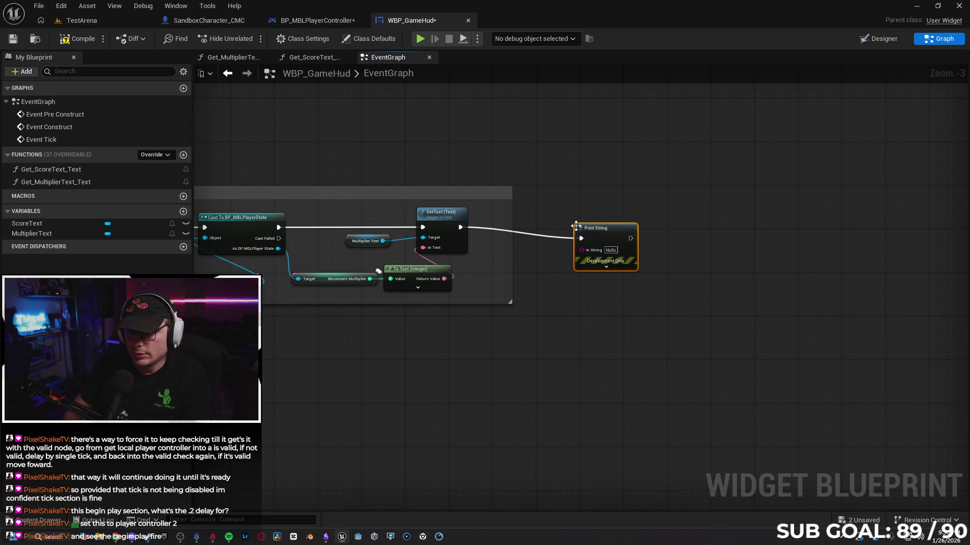
Wire Player Score into Print String's In String and launch the play test
mouse_move(564, 303)
mouse_down()
mouse_move(677, 275)
mouse_move(642, 314)
mouse_up()
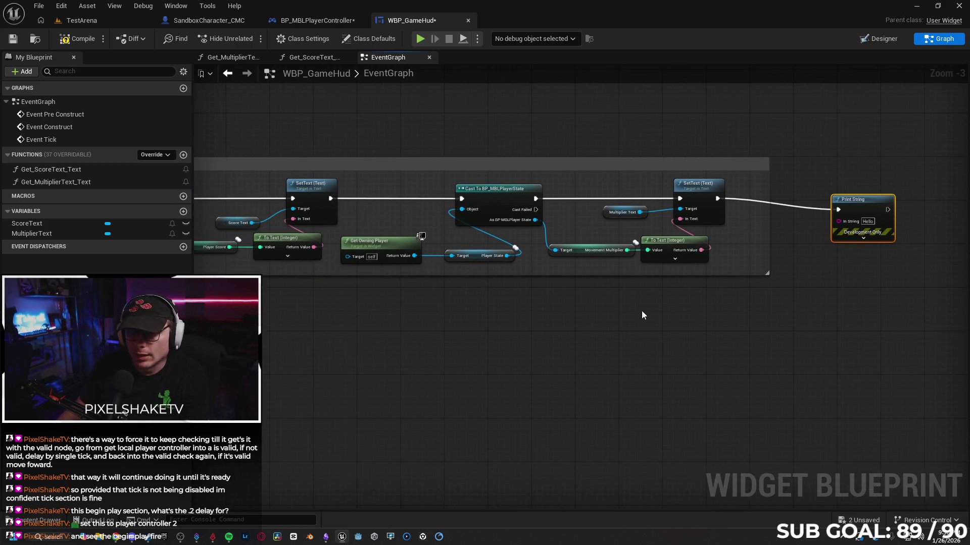
drag(625, 251, 655, 244)
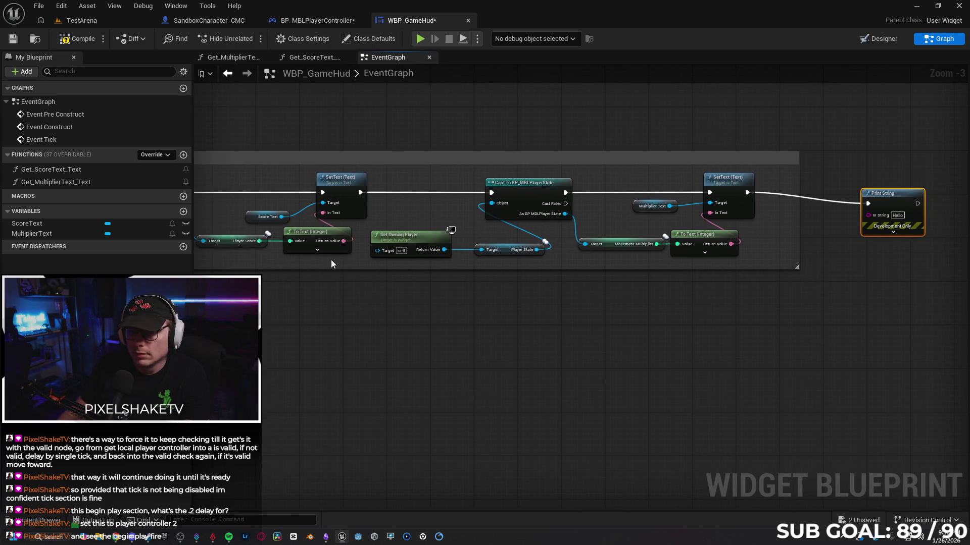
mouse_move(259, 240)
mouse_down()
mouse_move(626, 308)
mouse_move(869, 217)
mouse_up()
click(420, 39)
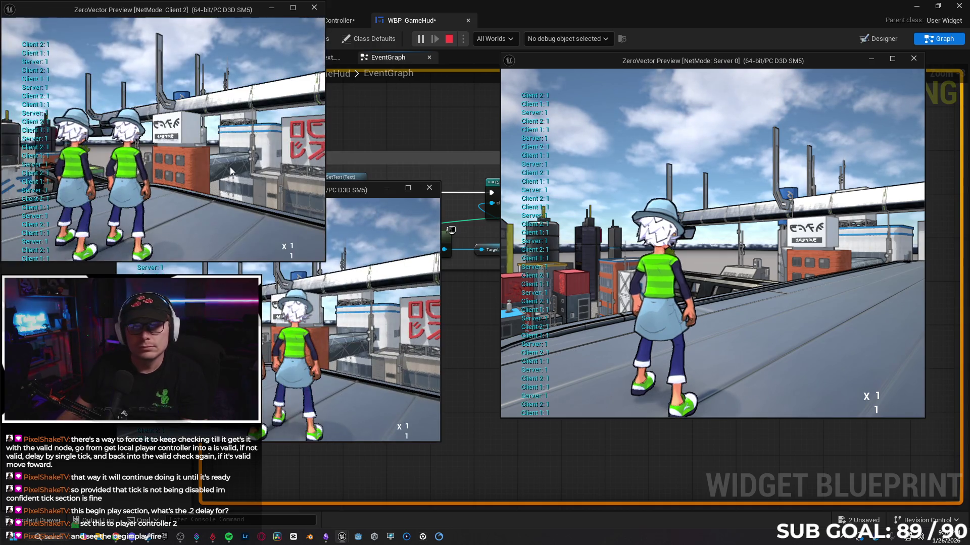
Run the Client 2 character briefly across the roof
click(229, 172)
key(w)
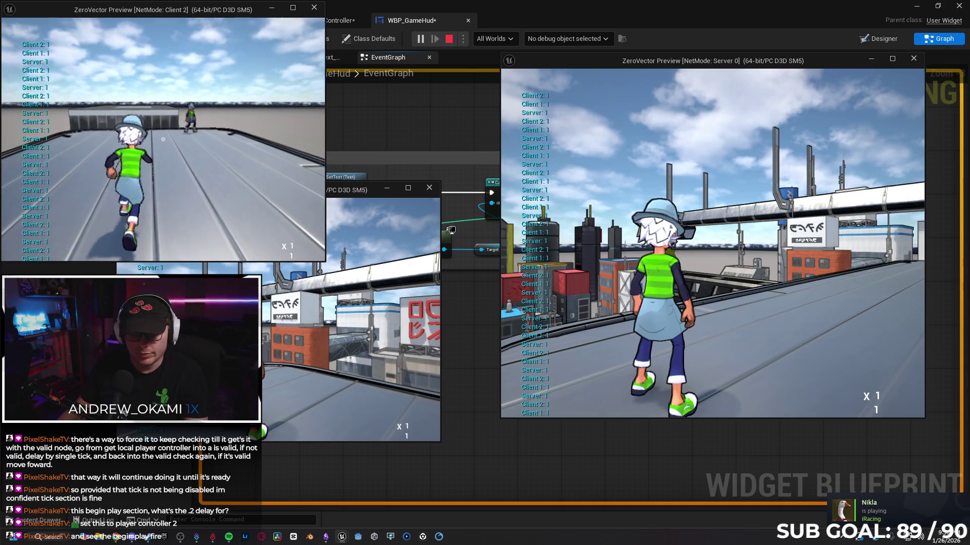
key(super)
Run the Client 1 character along the roof until it prints 877, then end play
click(430, 294)
key(w)
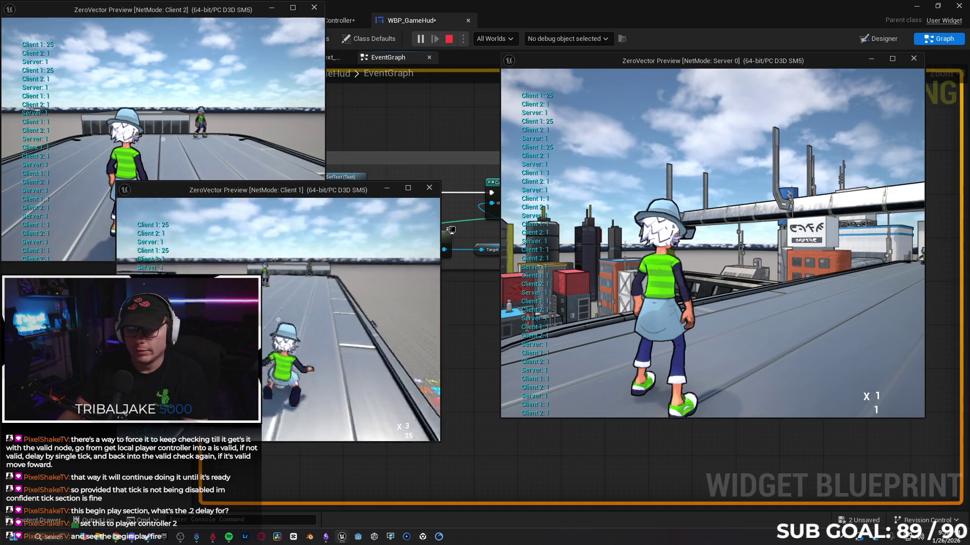
key(w)
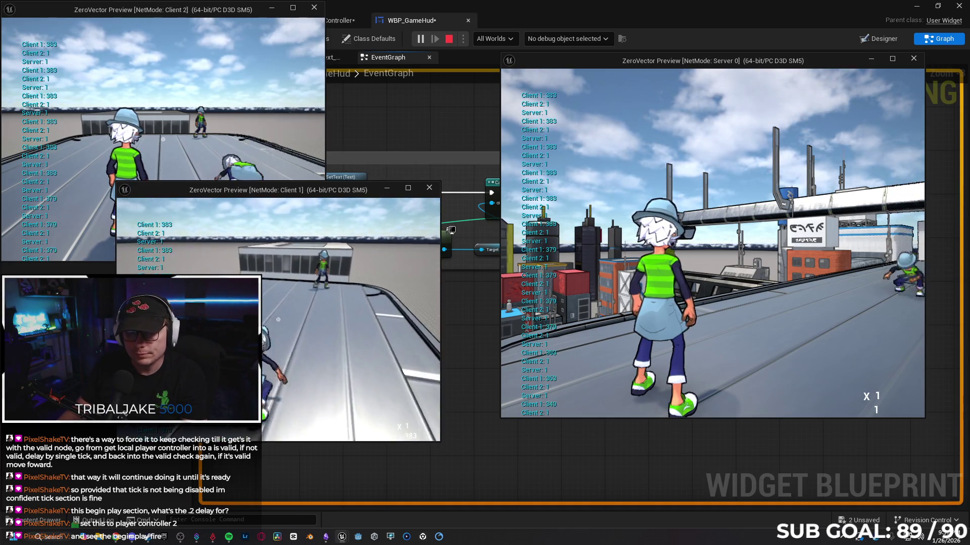
key(w)
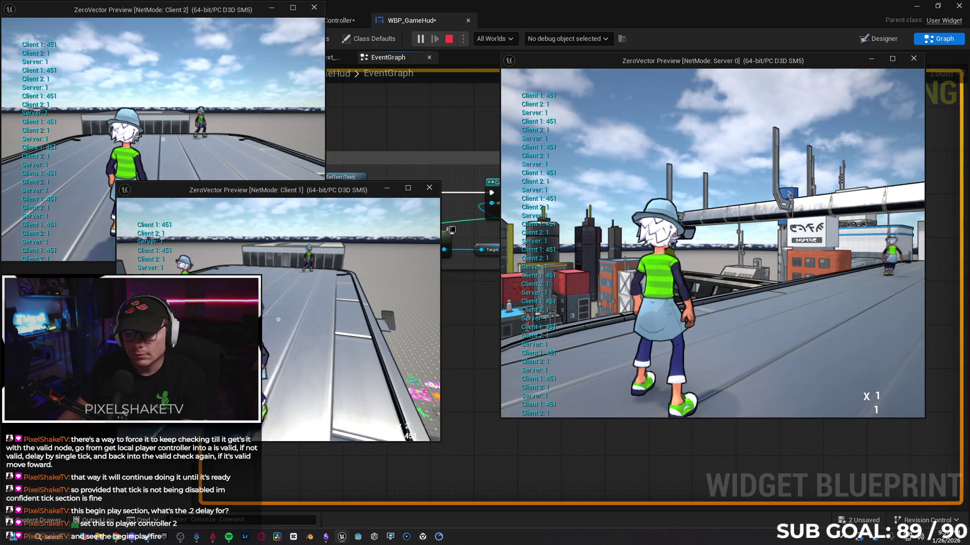
key(w)
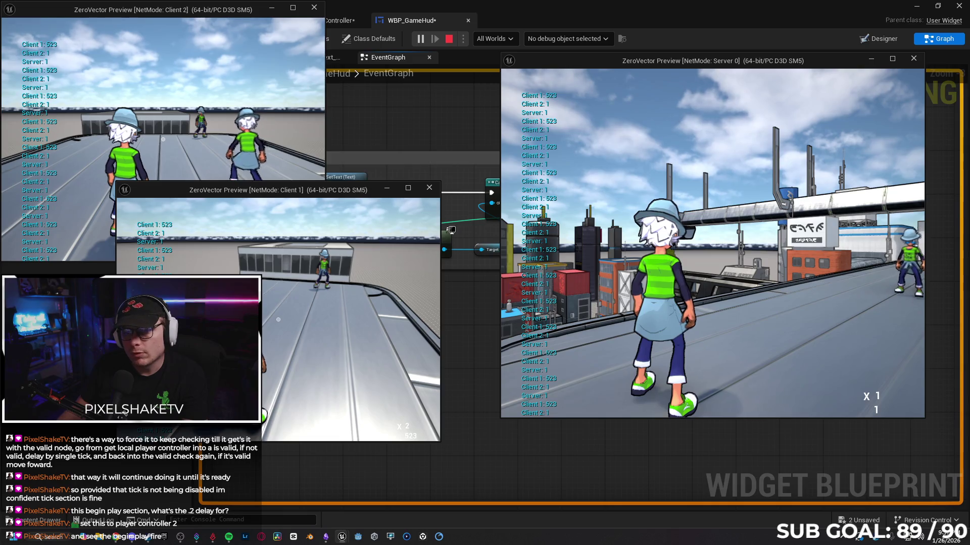
key(w)
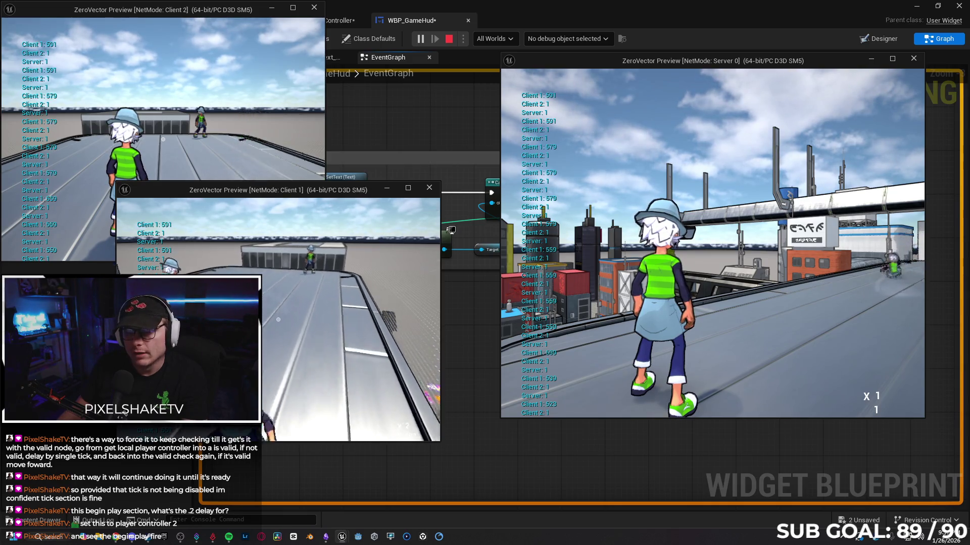
key(w)
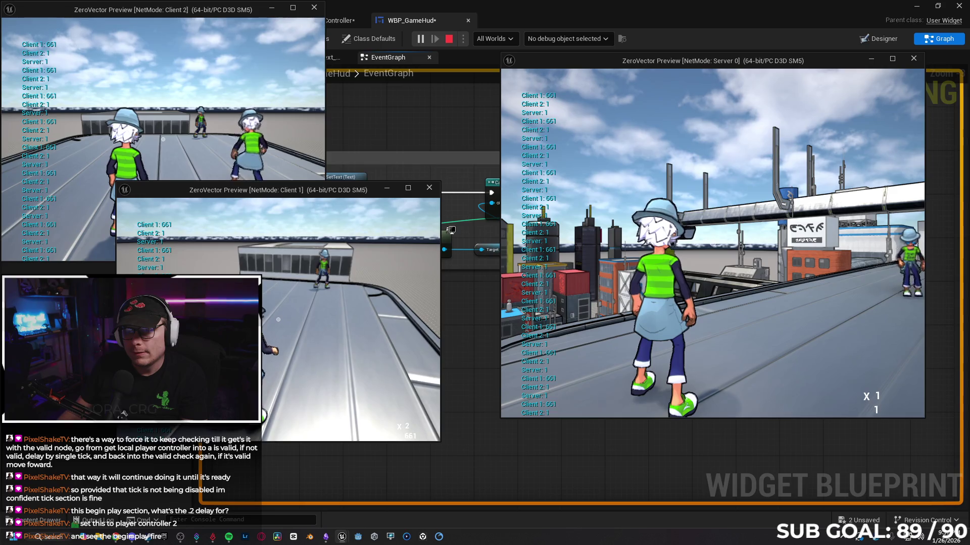
key(w)
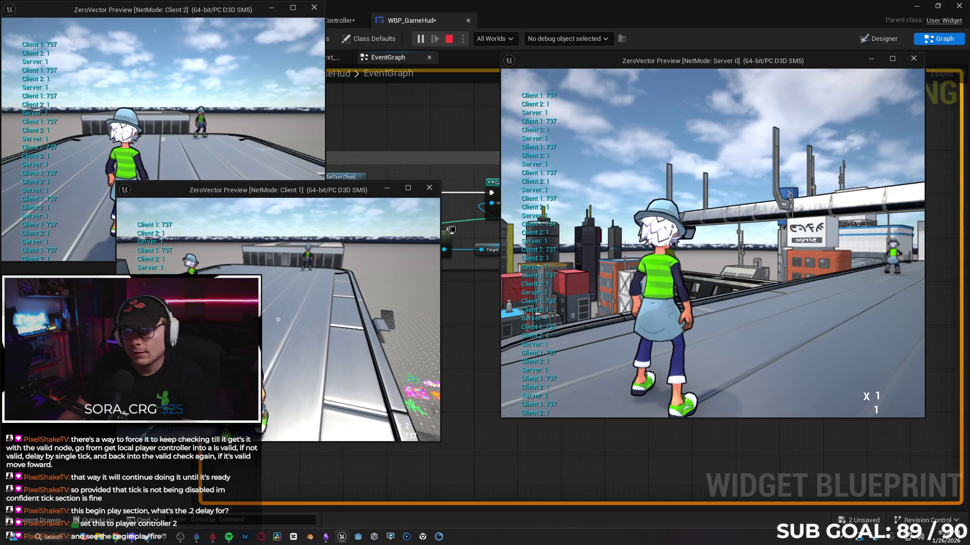
key(w)
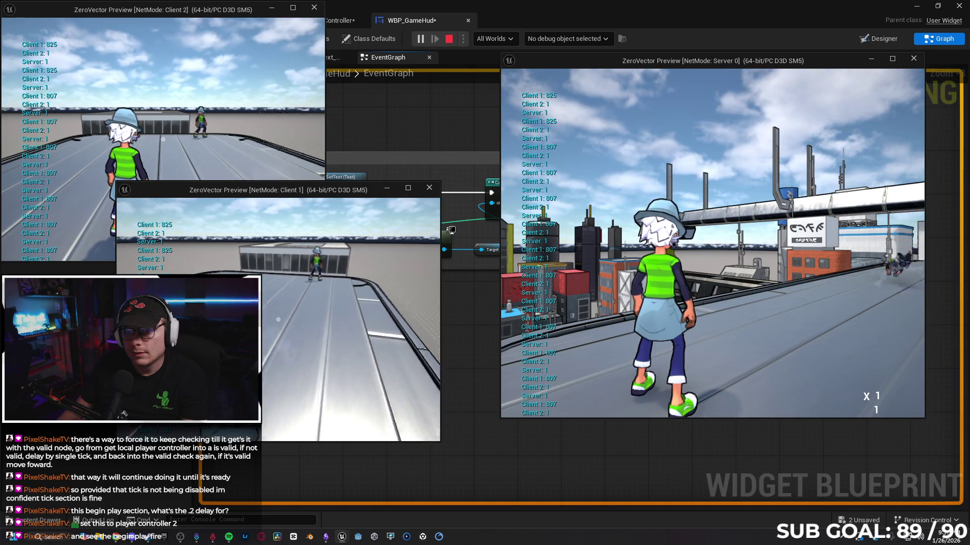
key(w)
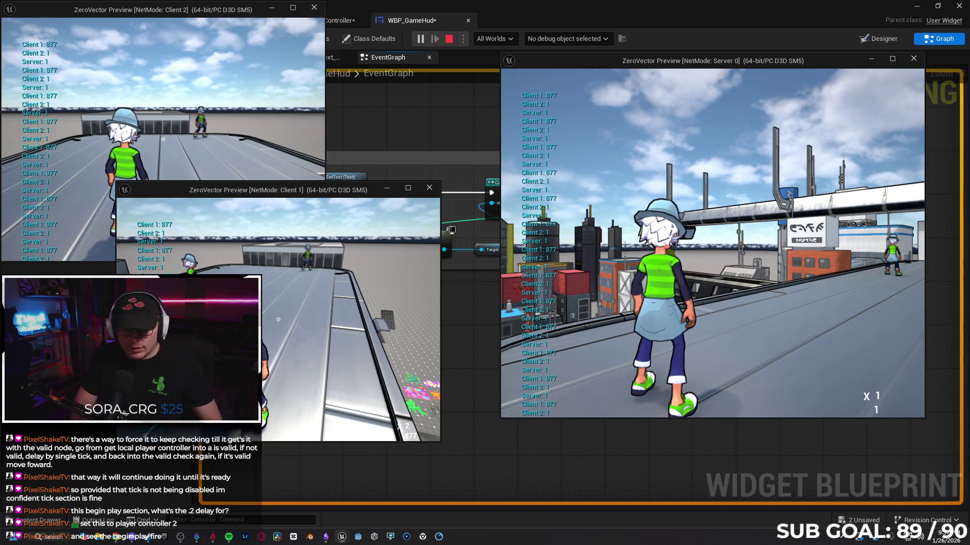
key(Escape)
Switch from the HUD graph to BP_MBLPlayerController's event graph
scroll(356, 275, up, 2)
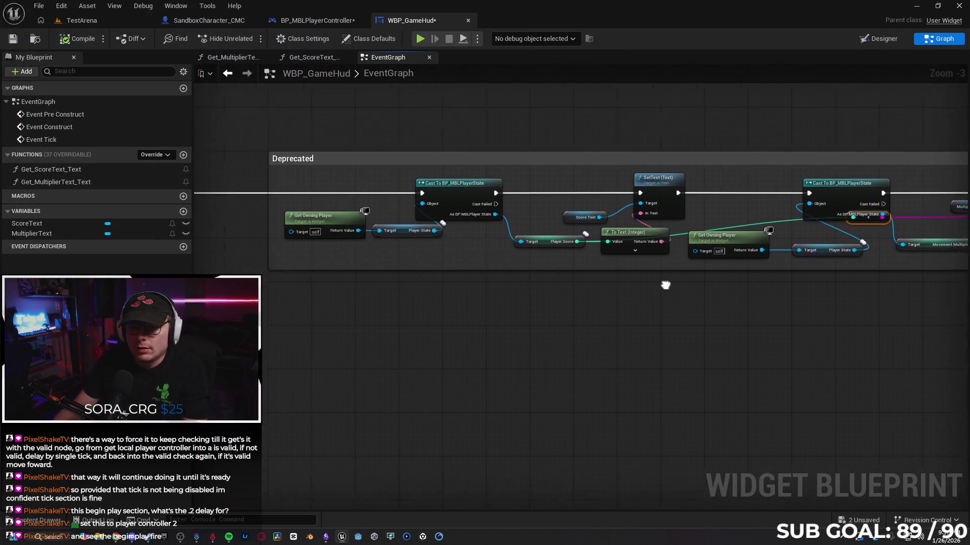
drag(510, 297, 456, 379)
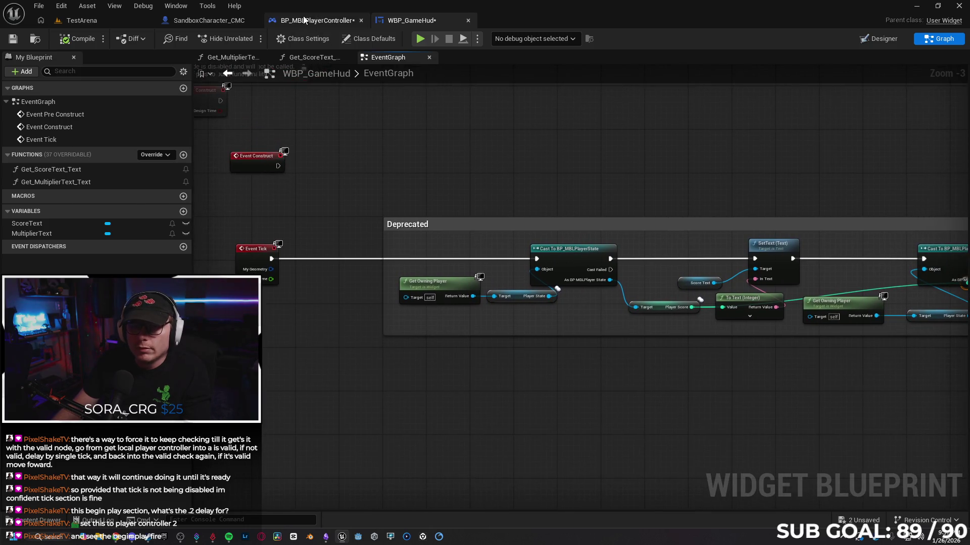
click(304, 20)
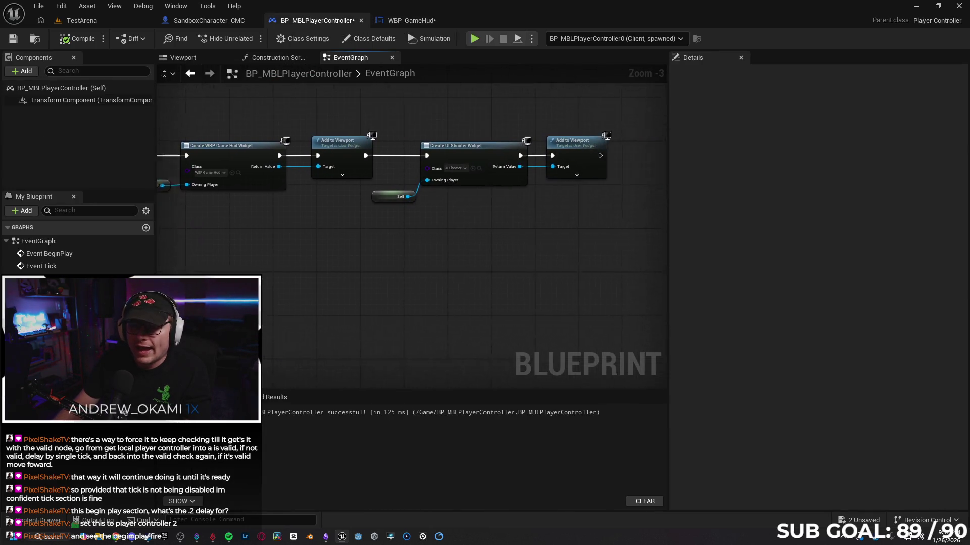
scroll(396, 156, up, 3)
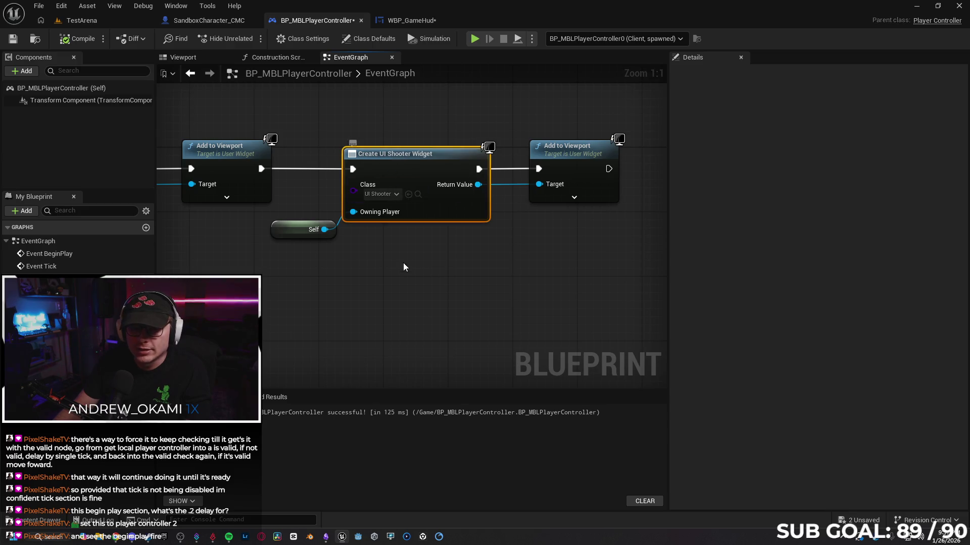
click(390, 277)
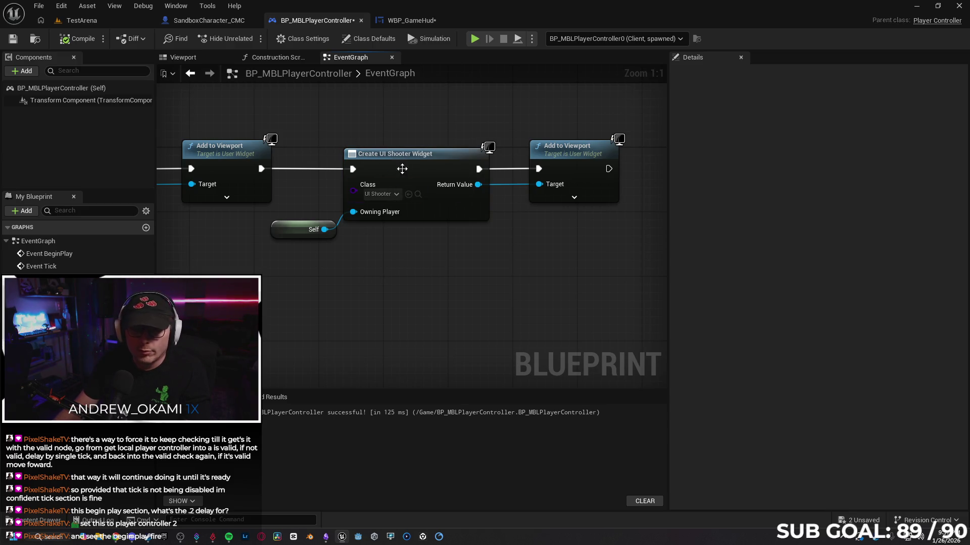
scroll(333, 262, down, 4)
Check the debug-object list without changing it and bring up the play-in-editor options
click(606, 39)
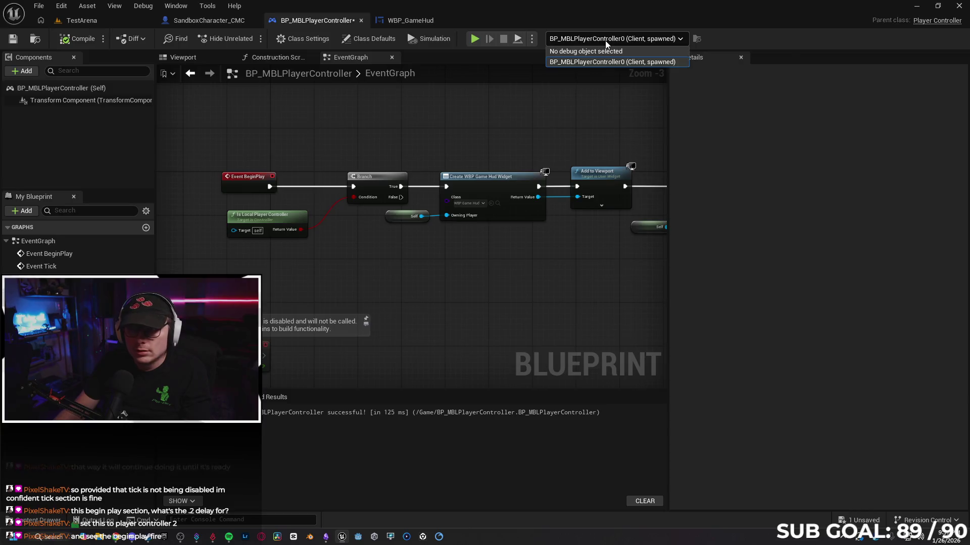
click(579, 43)
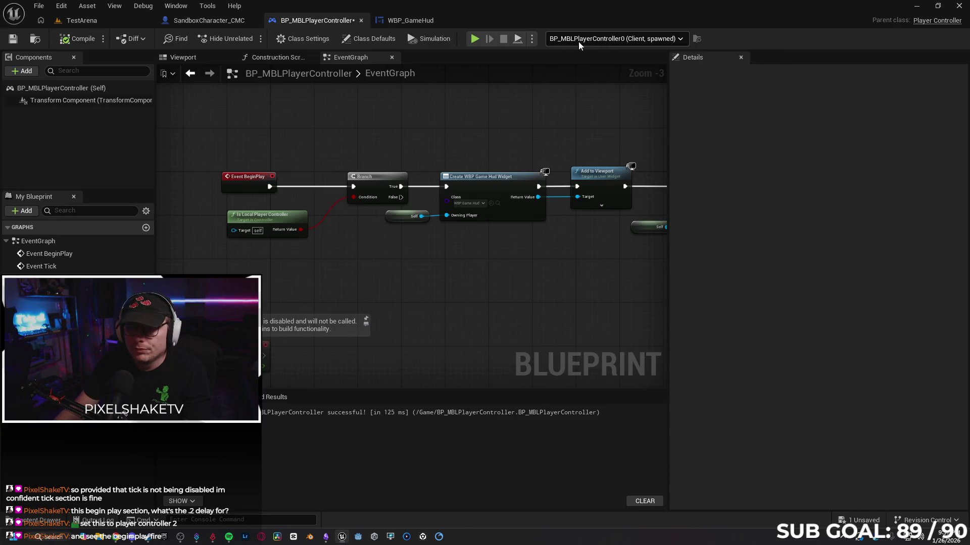
click(532, 40)
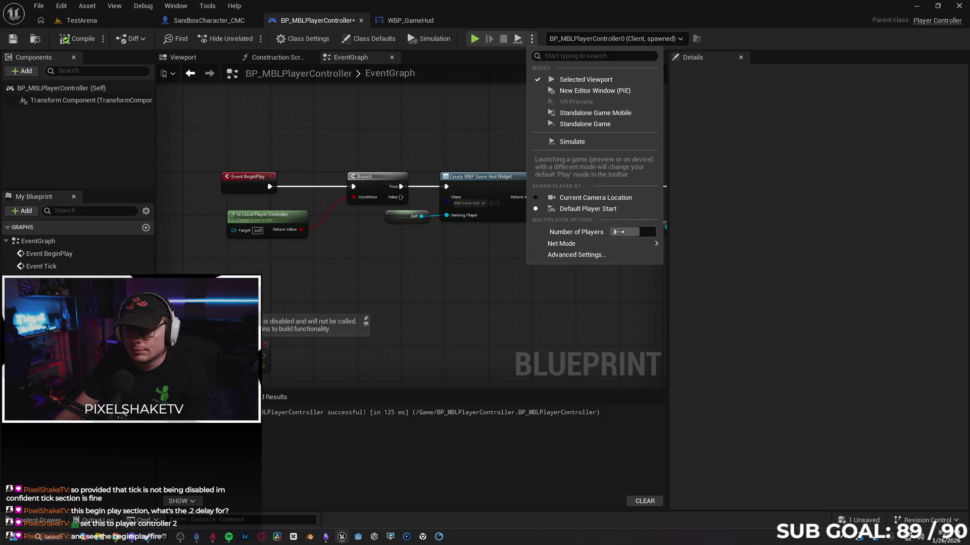
Set 2 players with Net Mode Play As Client, then open the debug-object list in the running session
drag(620, 232, 611, 231)
mouse_move(626, 244)
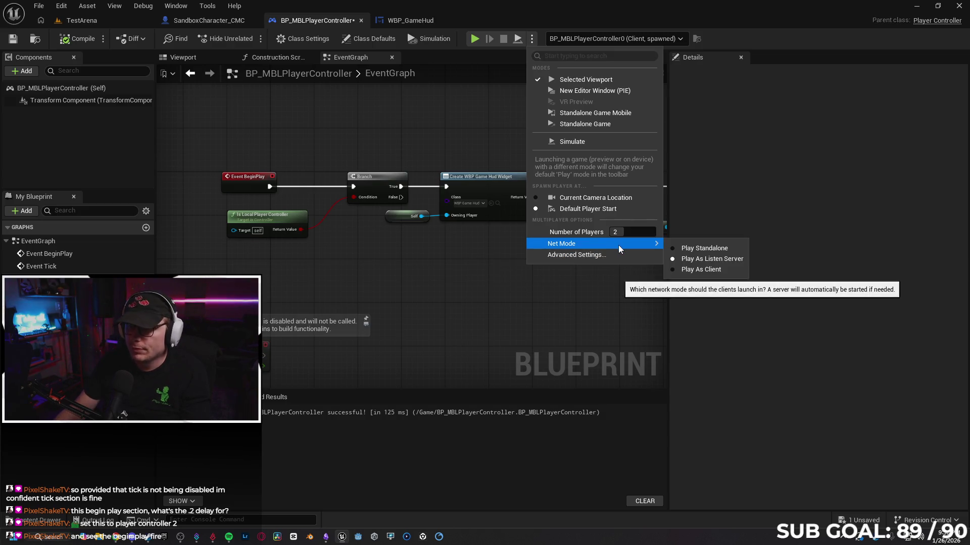
click(712, 269)
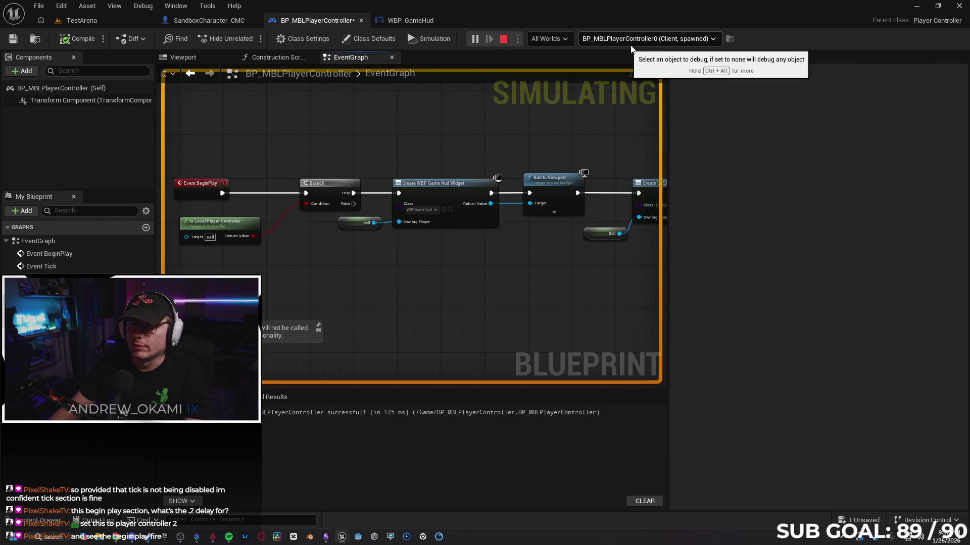
click(652, 40)
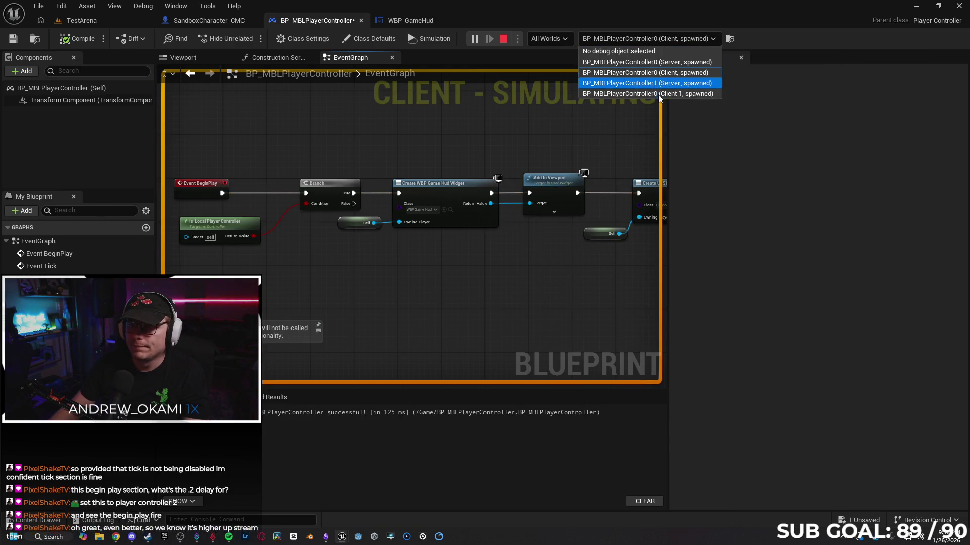
Debug the Client 1, second server-side and client player controllers in turn
click(656, 95)
click(654, 40)
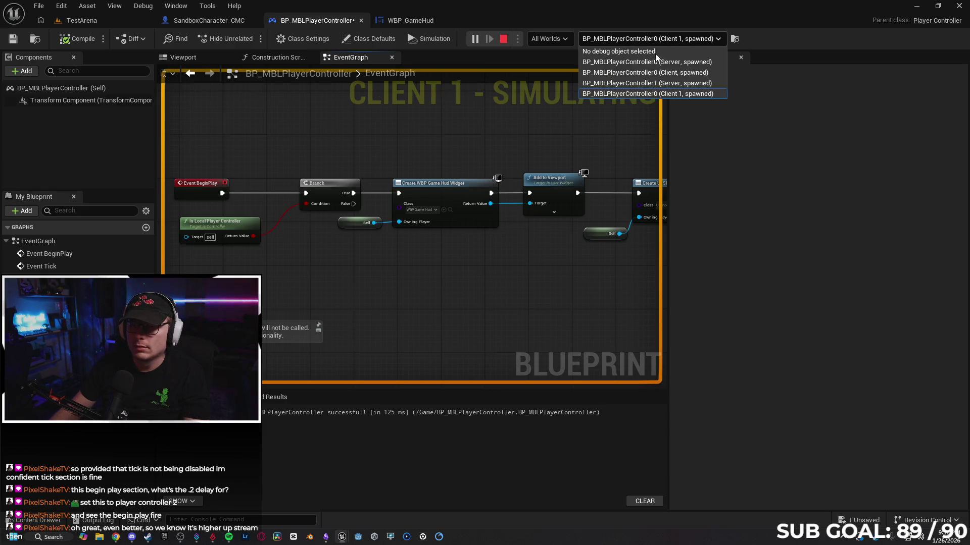
click(660, 82)
click(657, 39)
click(660, 72)
click(654, 40)
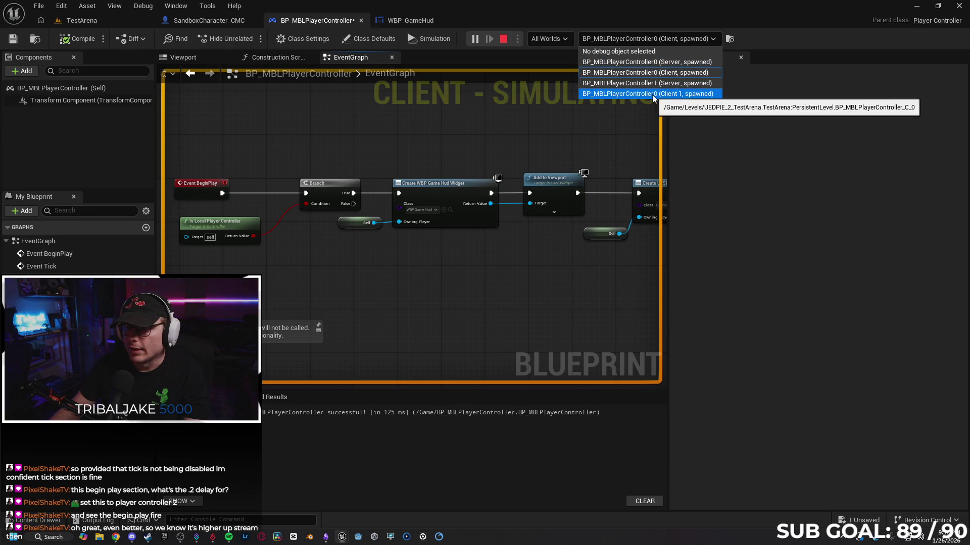
Cycle through Client 1, both server-side and client controllers again, ending on Client 1, then stop play
click(649, 93)
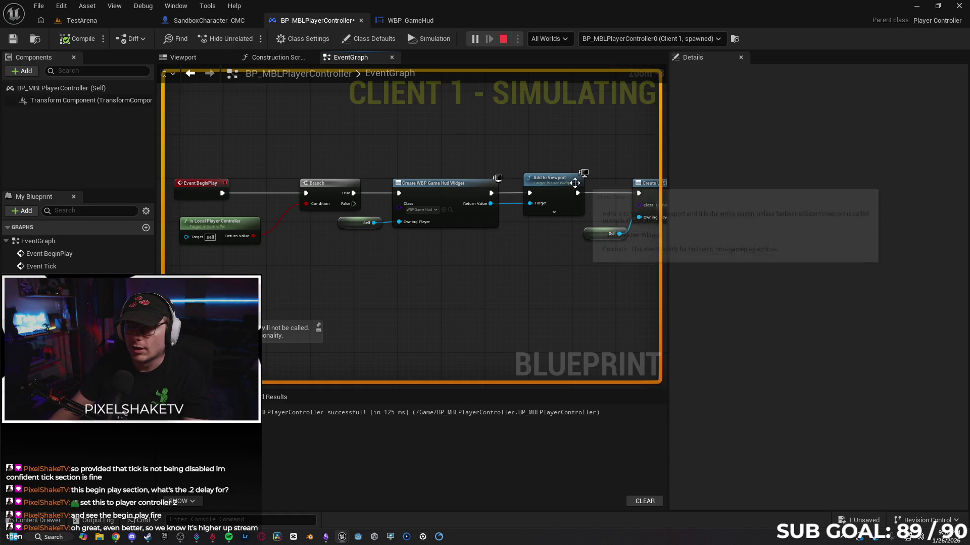
click(619, 41)
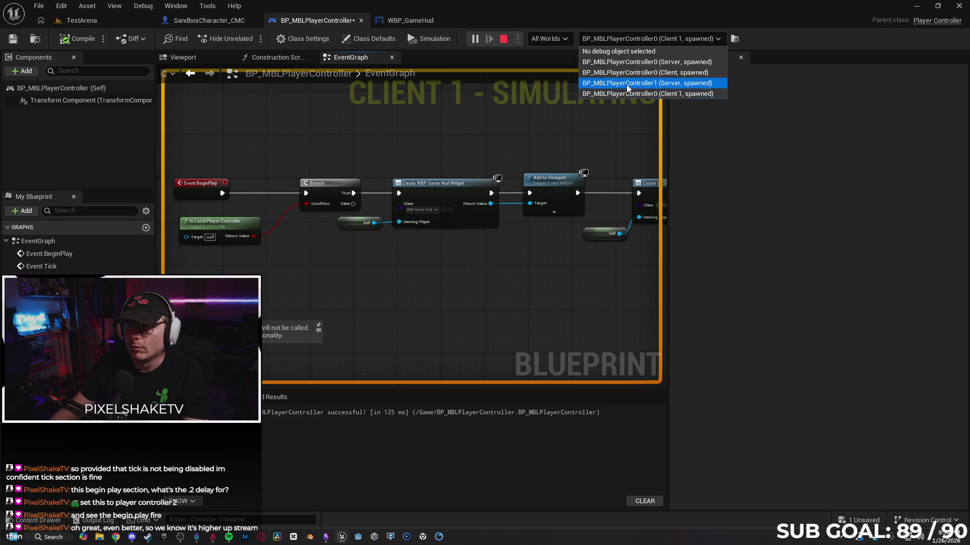
click(626, 84)
click(625, 41)
click(627, 71)
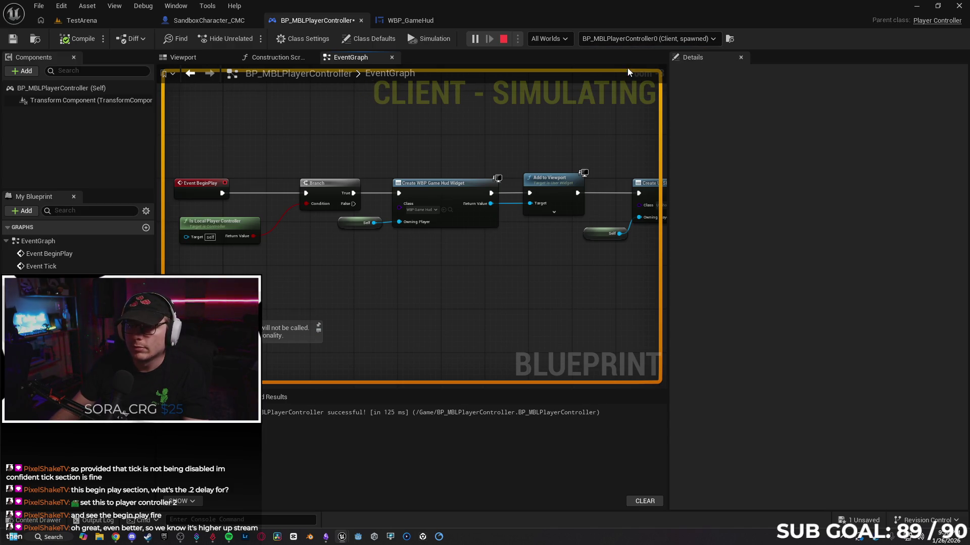
click(630, 41)
click(631, 62)
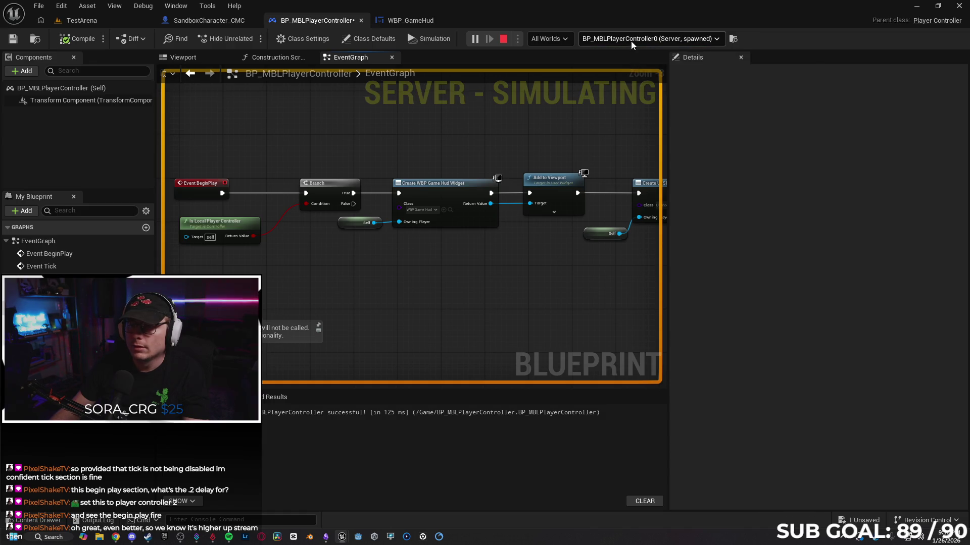
click(631, 41)
click(634, 93)
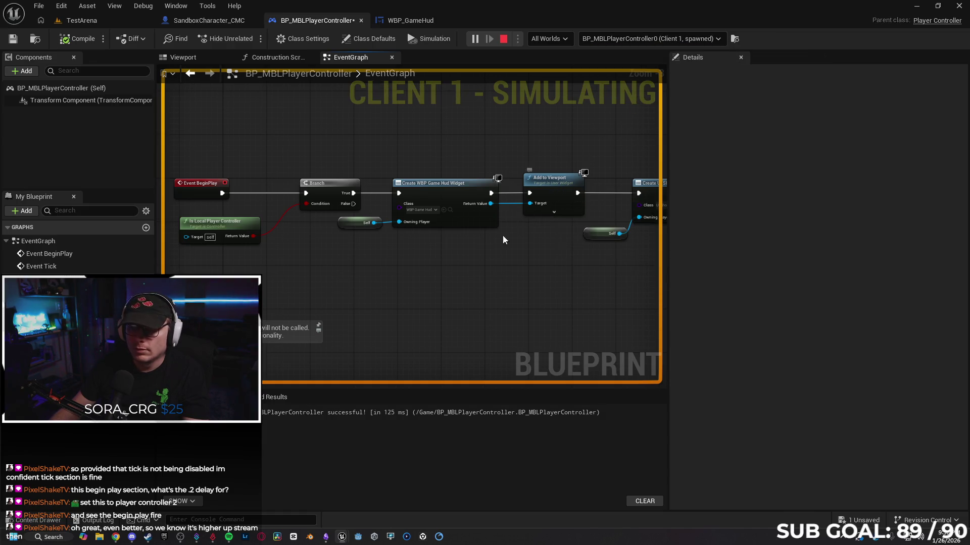
click(504, 39)
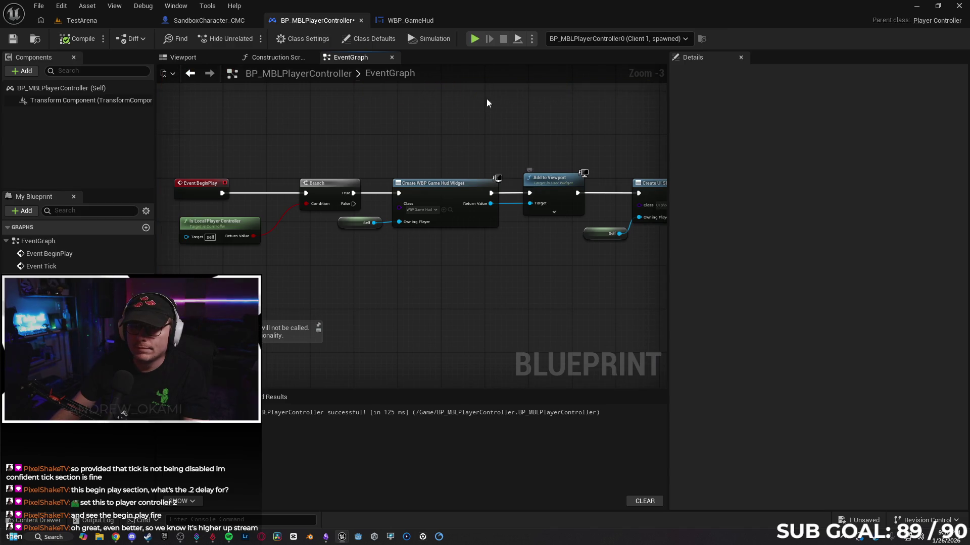
Launch a two-client session, move the Client 2 window lower and run Client 1 forward
key(alt+p)
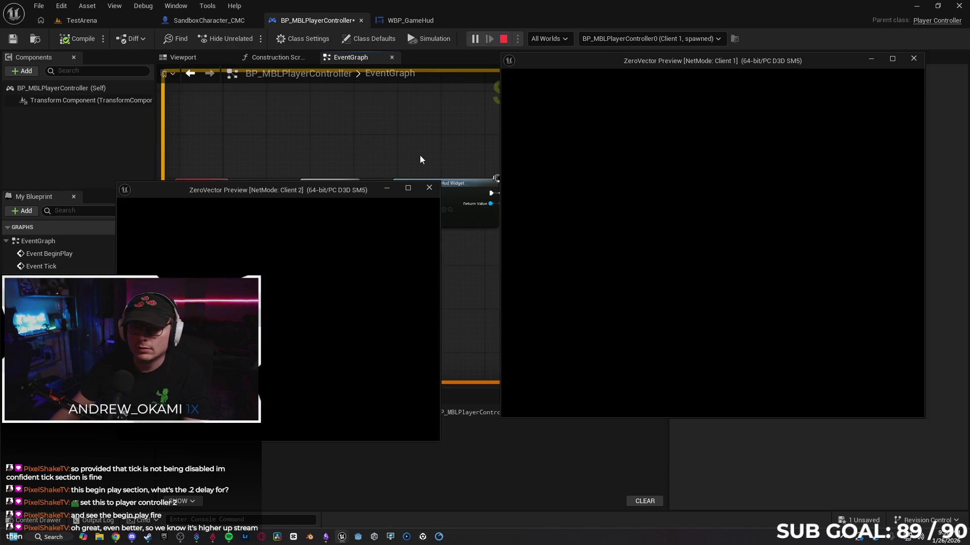
drag(336, 192, 342, 267)
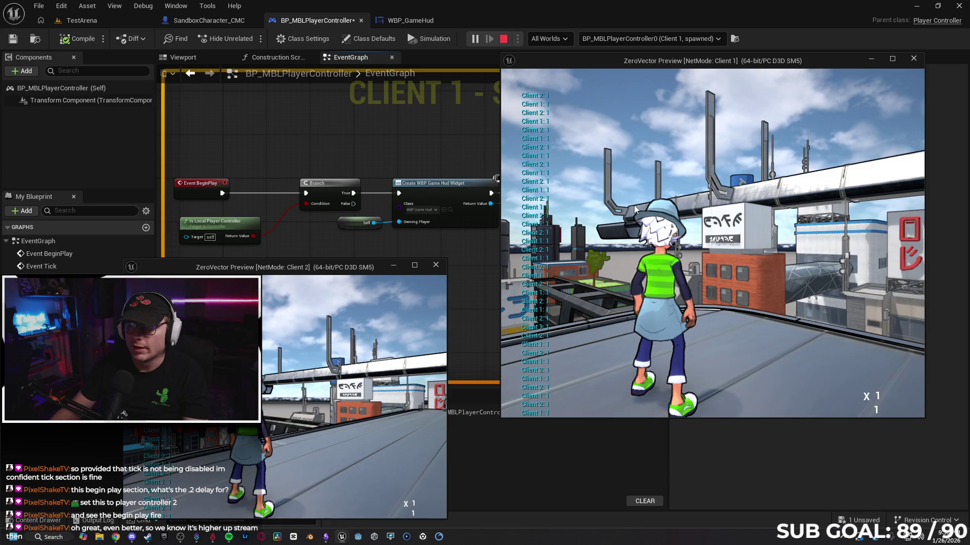
click(554, 172)
key(w)
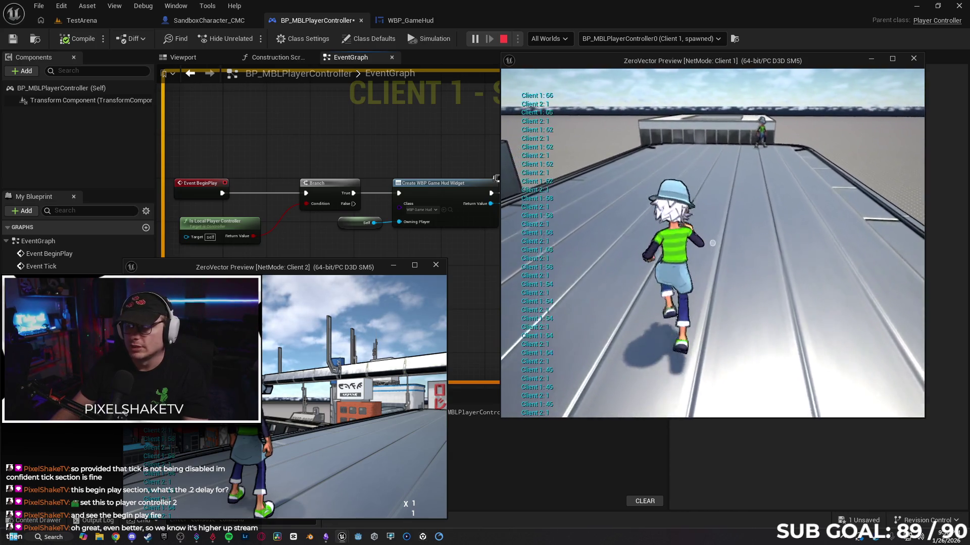
key(super)
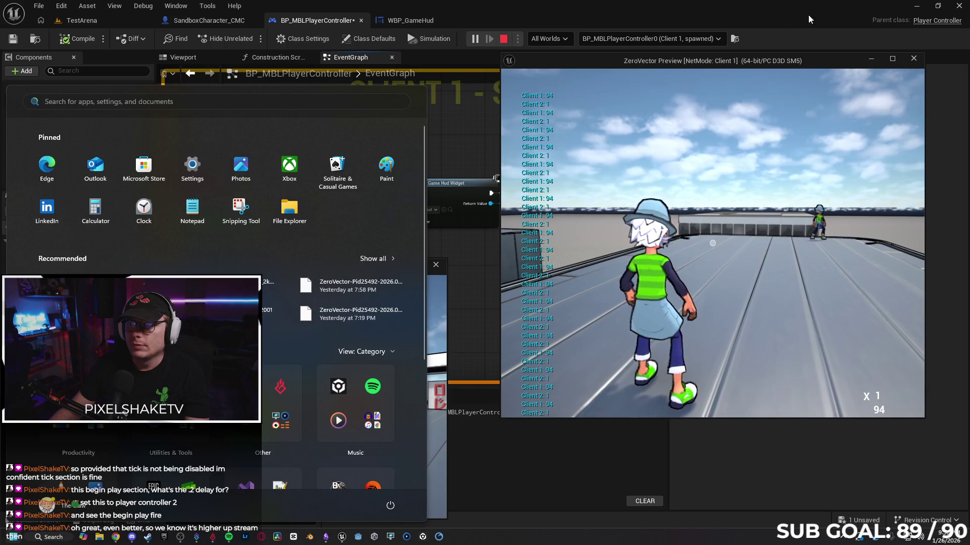
Debug the client player controller, stop play and start a fresh two-client session
click(675, 39)
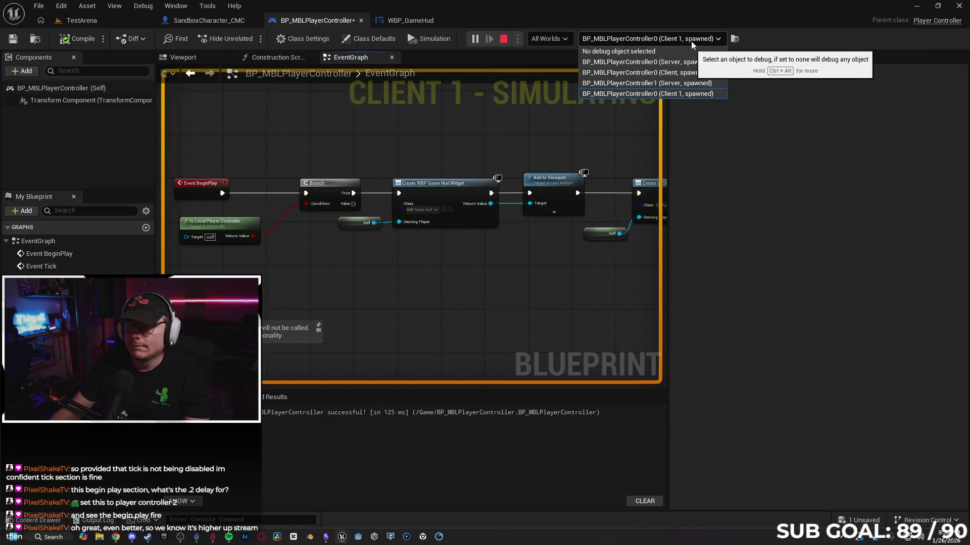
click(704, 73)
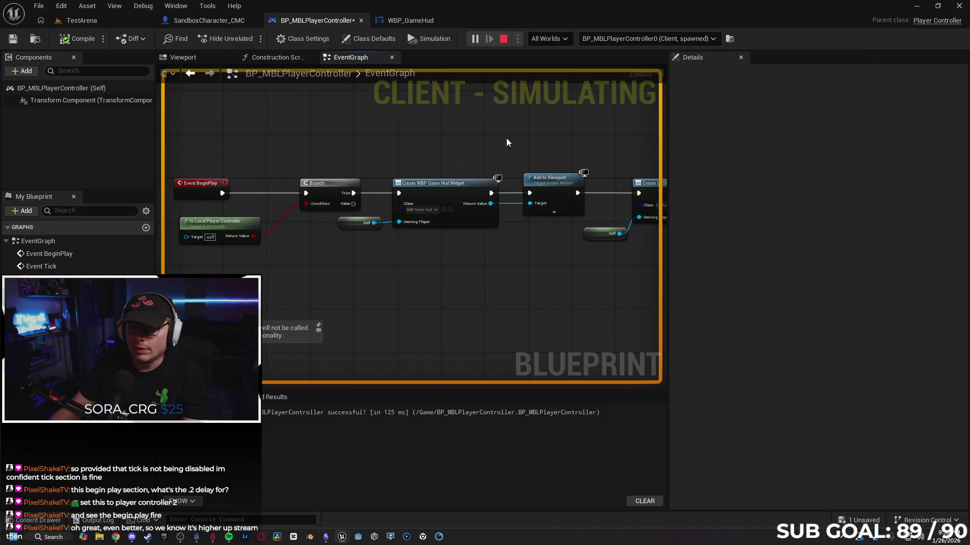
click(504, 39)
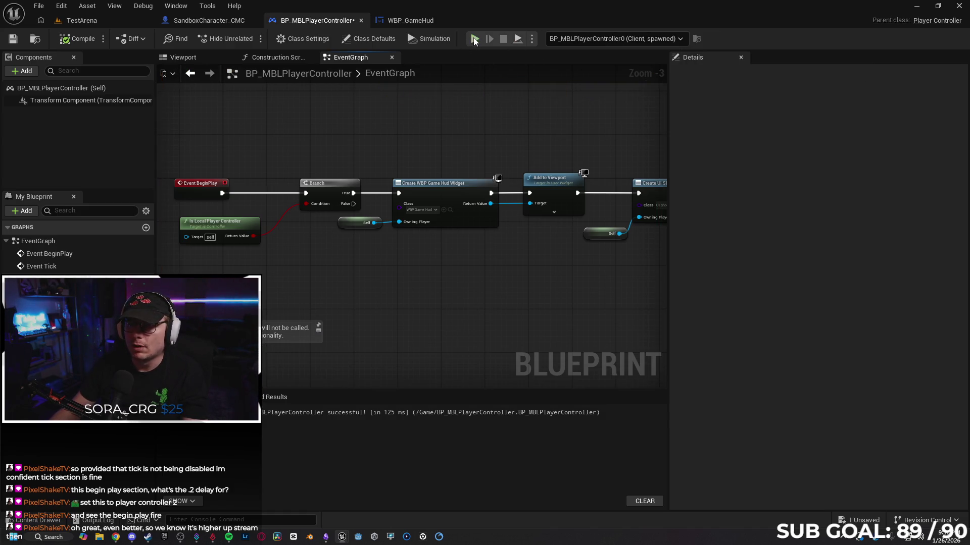
click(474, 39)
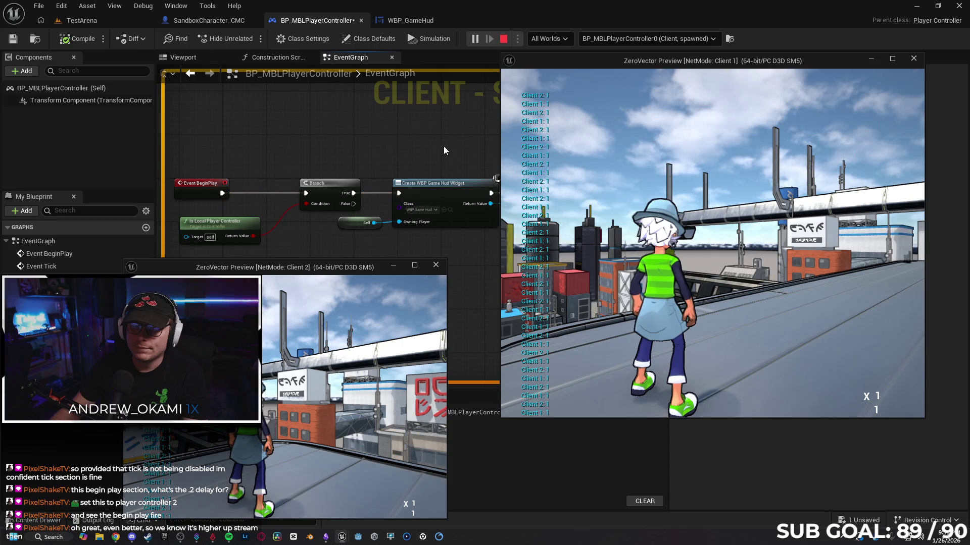
mouse_move(687, 67)
mouse_down()
mouse_move(663, 229)
mouse_move(669, 247)
mouse_up()
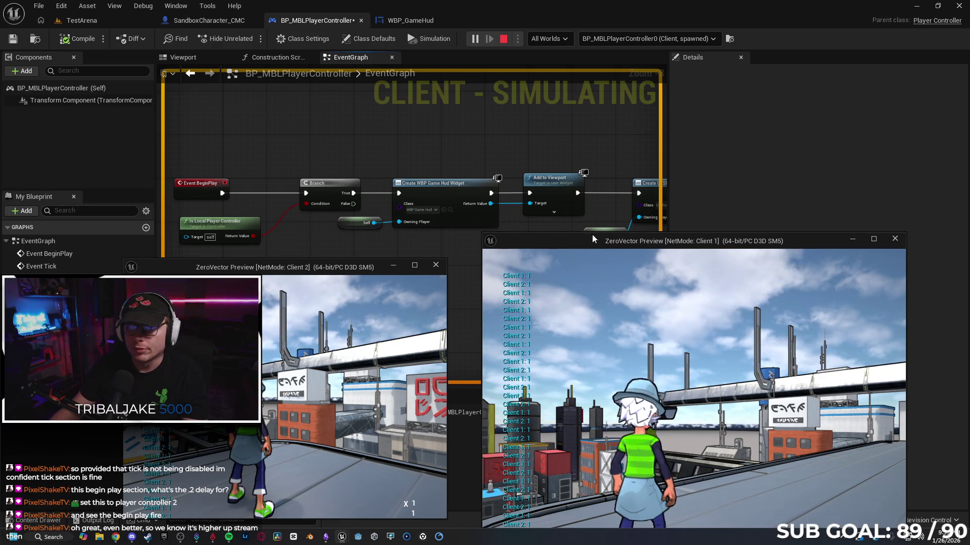
click(437, 268)
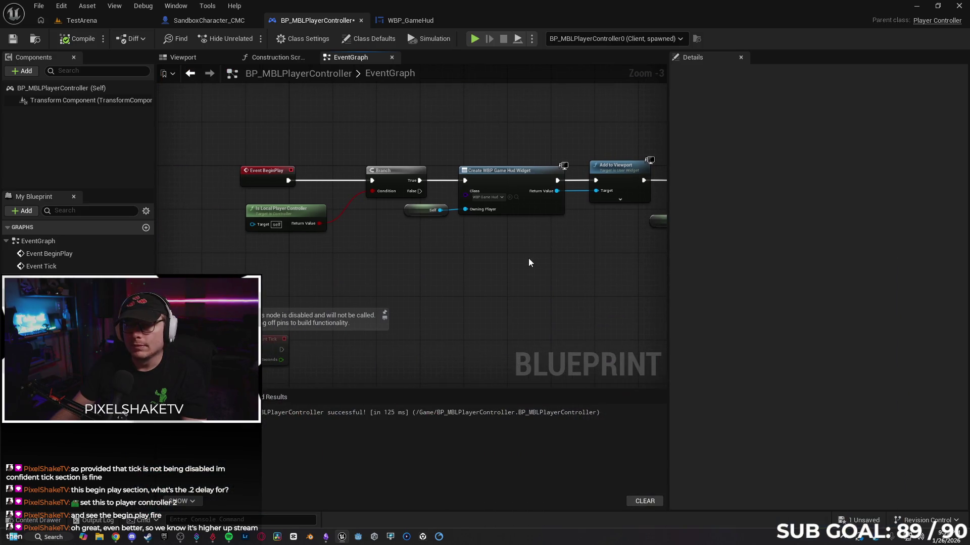
click(436, 25)
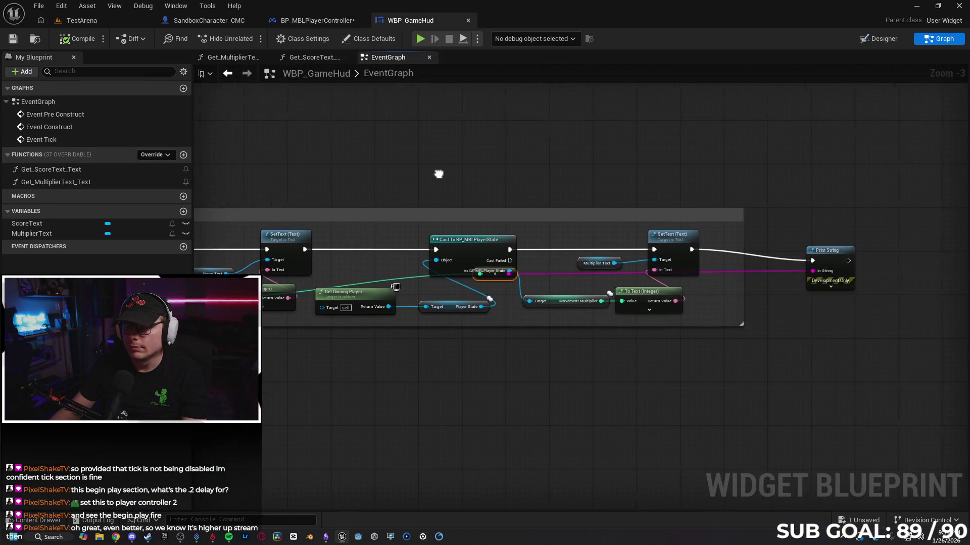
Delete the Print String debug node and its integer conversion node from the HUD cast chain
mouse_move(521, 181)
mouse_down()
mouse_move(434, 177)
mouse_move(527, 182)
mouse_up()
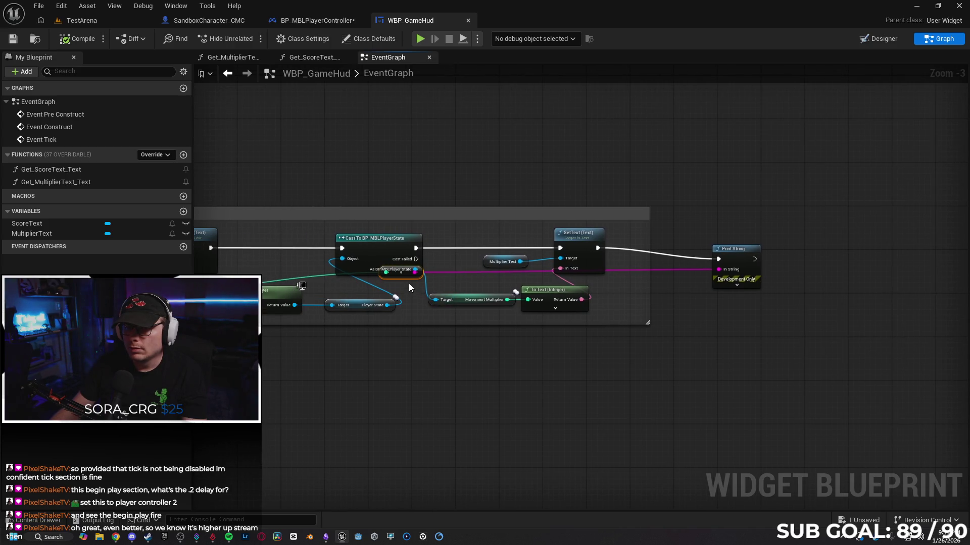
drag(401, 272, 401, 282)
drag(432, 327, 651, 336)
drag(914, 276, 856, 311)
key(Delete)
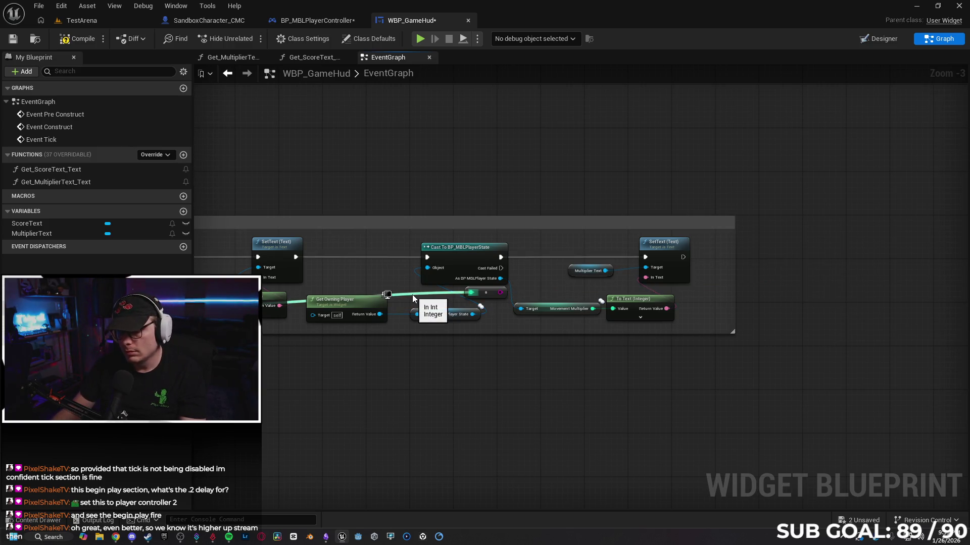
click(485, 293)
key(Delete)
drag(449, 381, 499, 386)
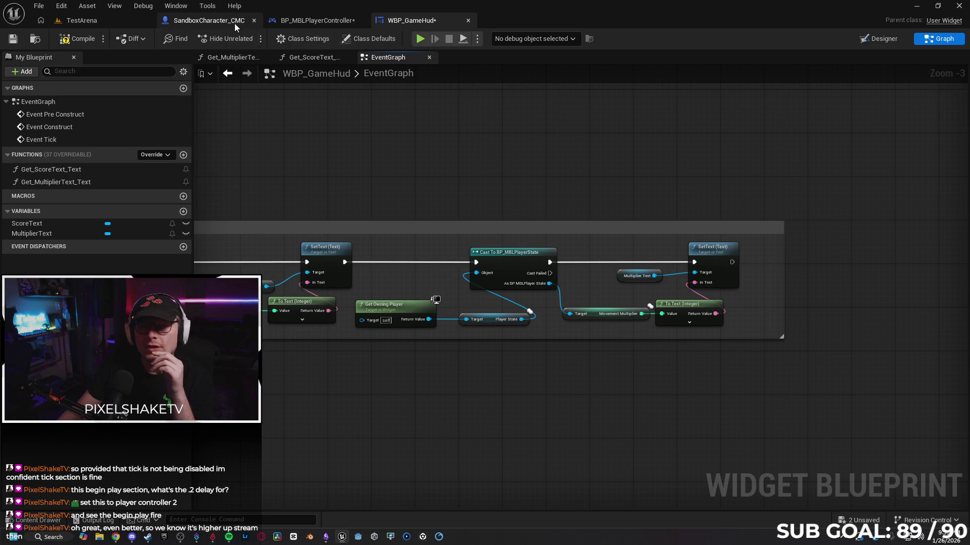
Save the player controller blueprint, then select BP_MBLPlayerState in the Content Drawer
click(310, 25)
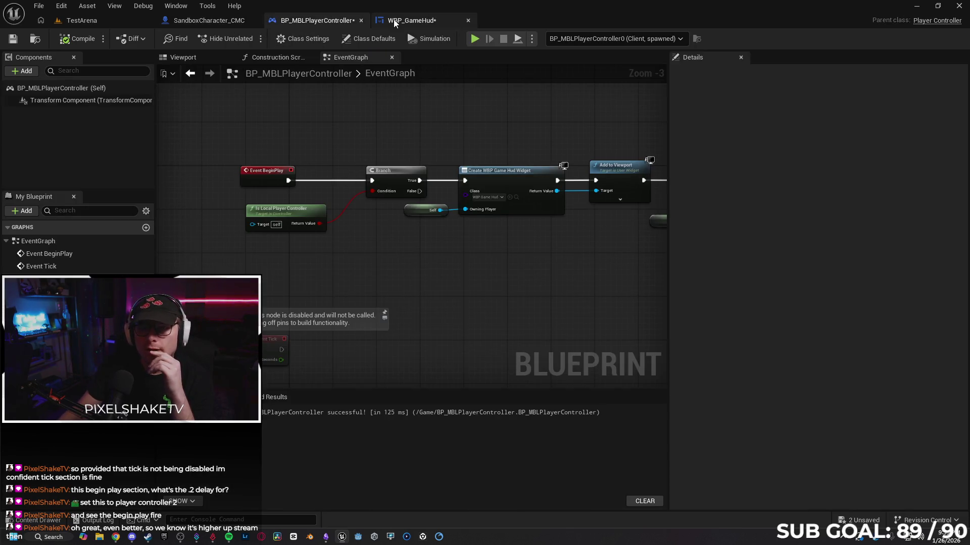
click(13, 41)
click(412, 20)
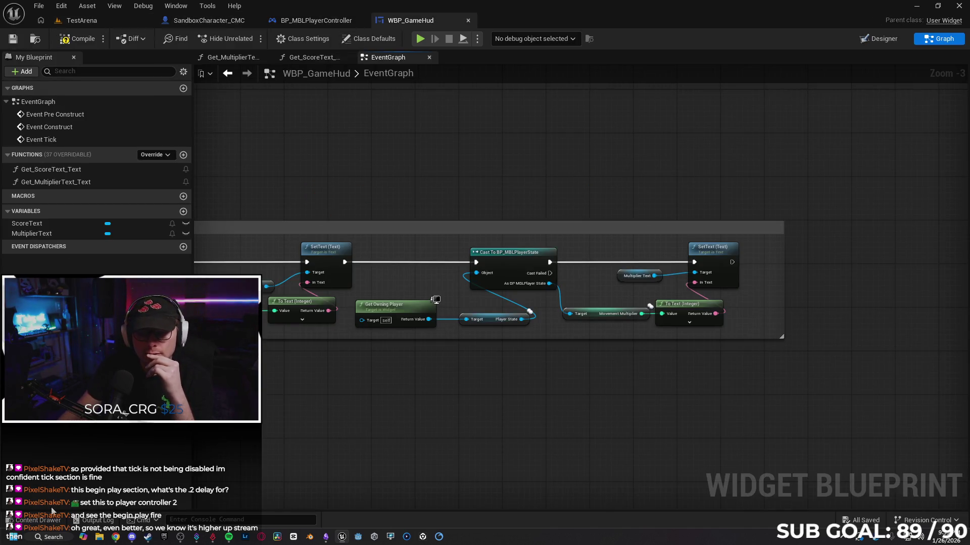
click(38, 520)
click(786, 439)
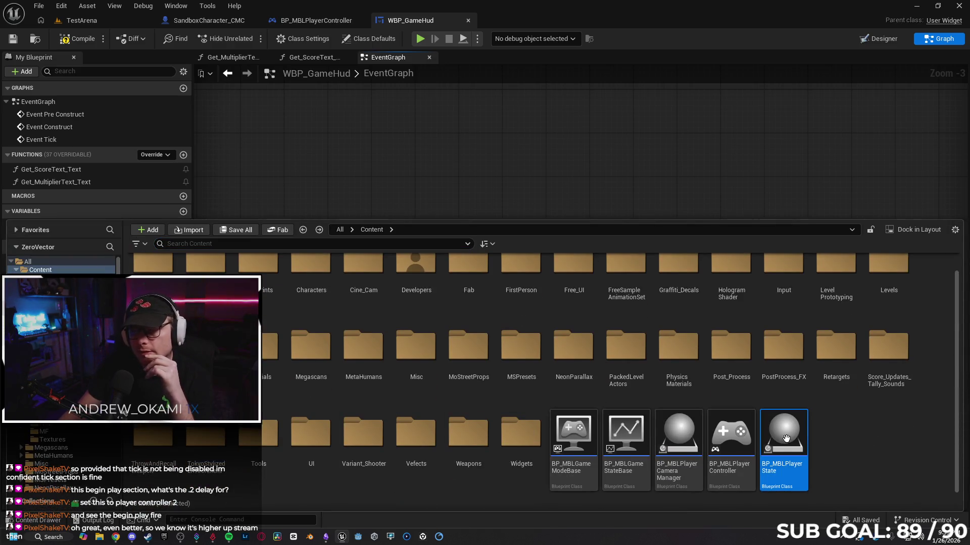
Open BP_MBLPlayerState and add a third input of 100 to the score Add node
double_click(786, 438)
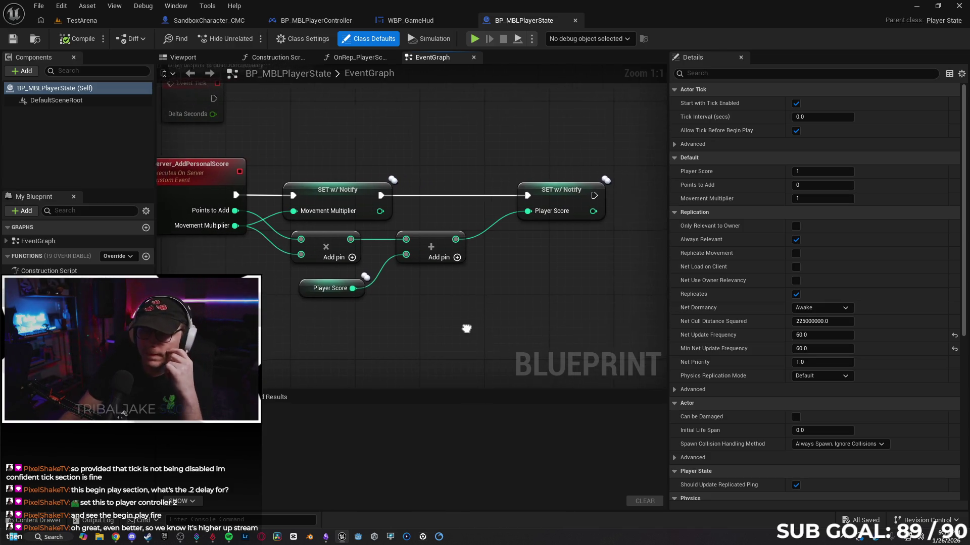
click(442, 259)
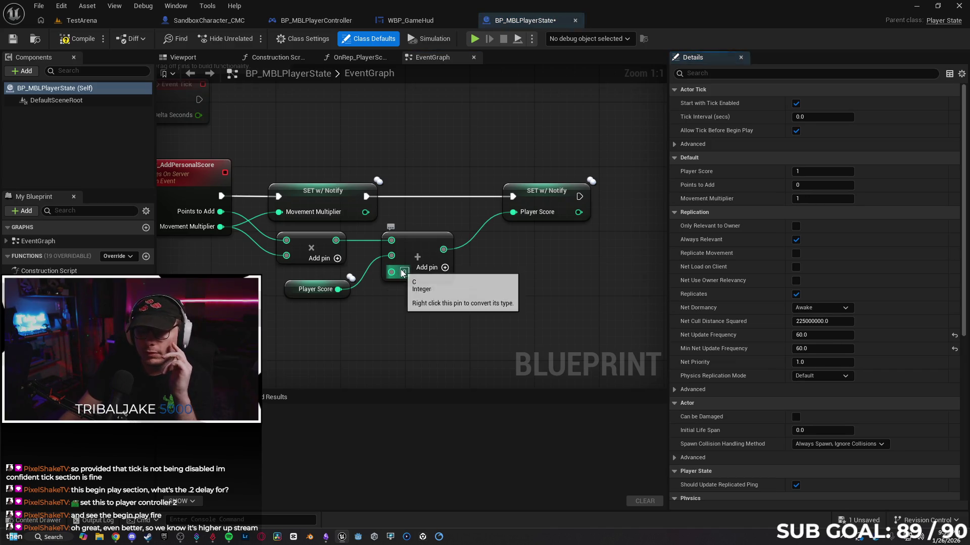
text(100)
key(Return)
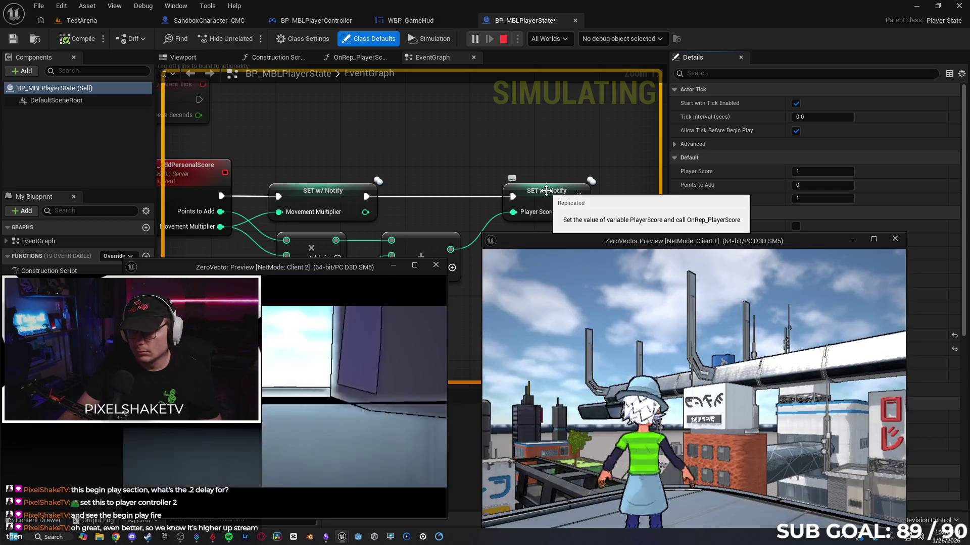
drag(618, 243, 608, 138)
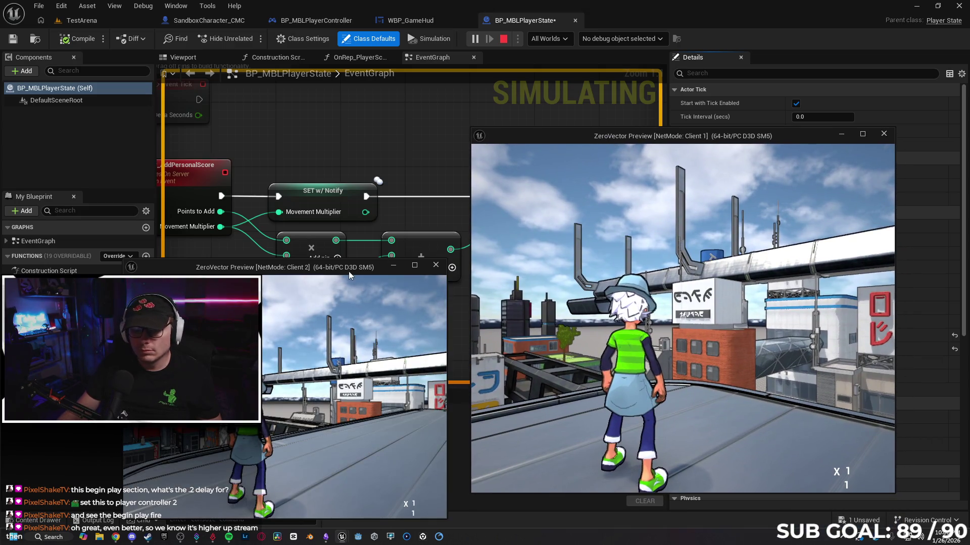
drag(344, 271, 345, 237)
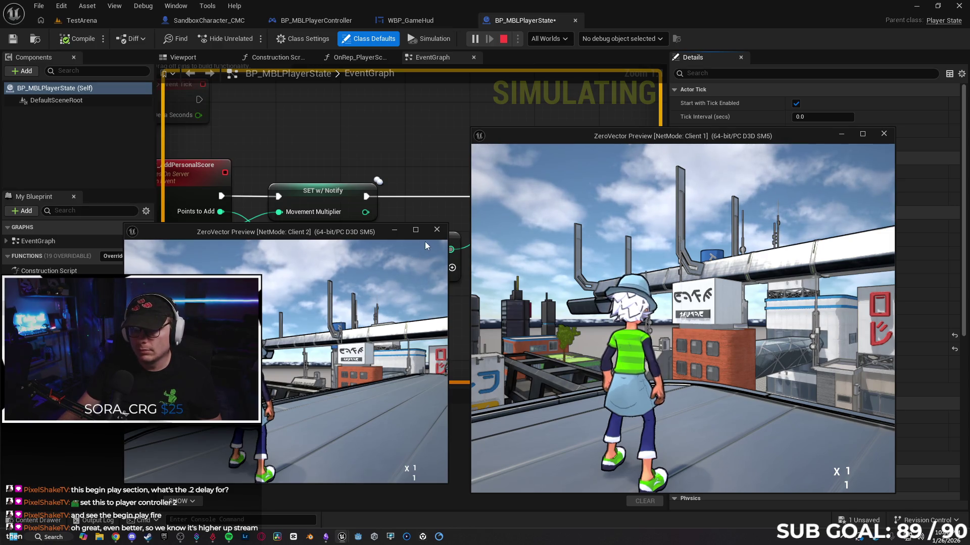
click(437, 230)
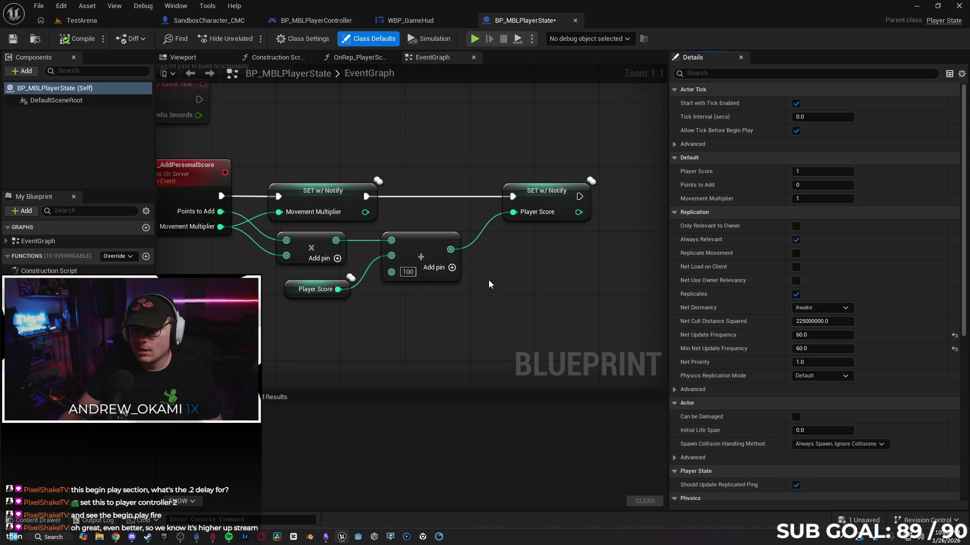
click(474, 40)
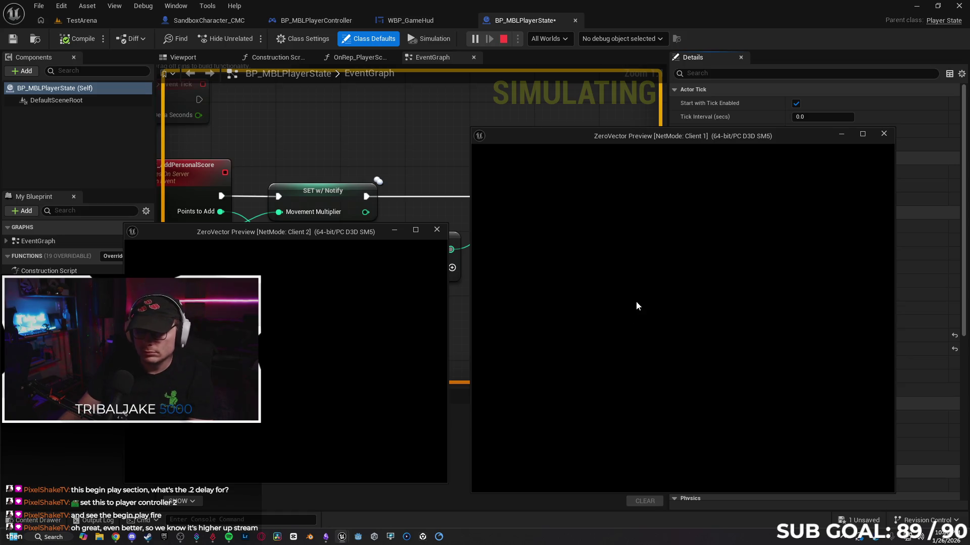
key(w)
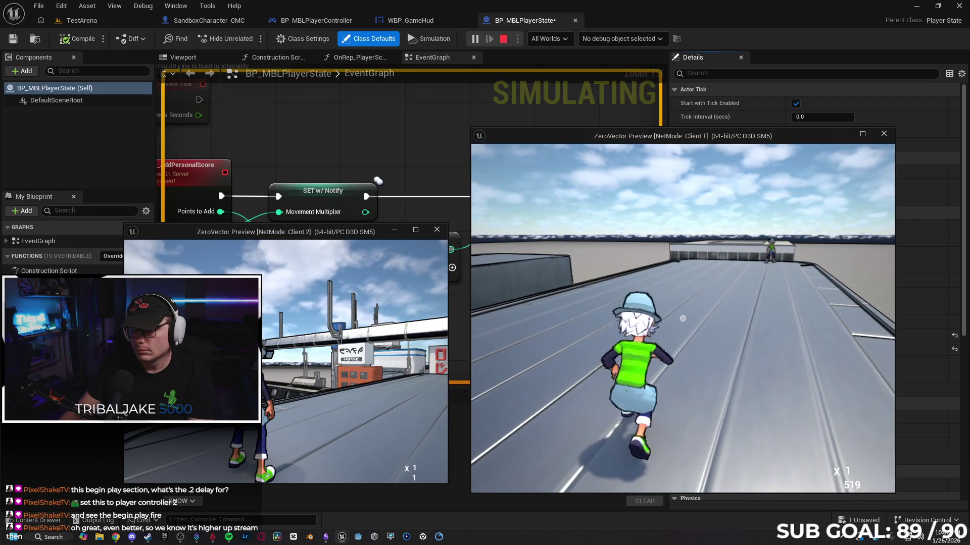
key(super)
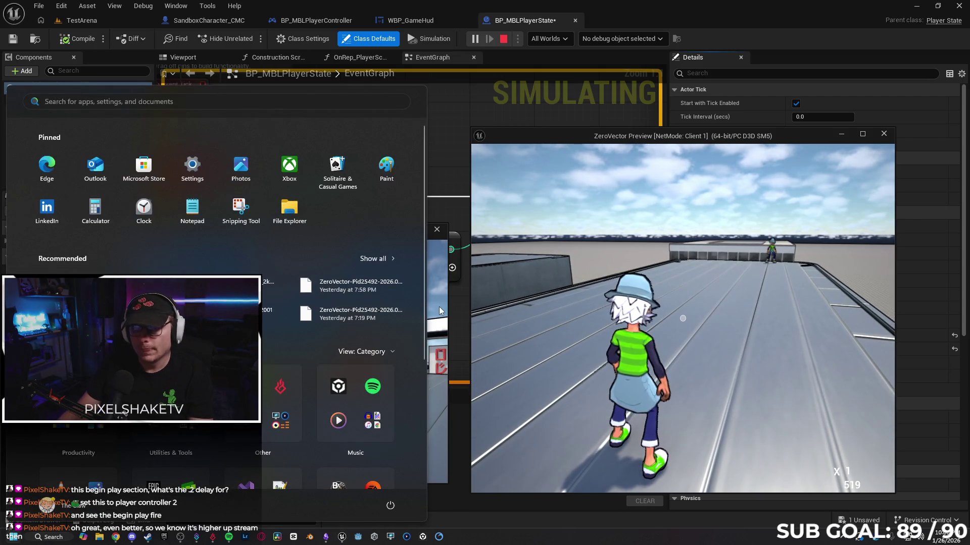
click(439, 307)
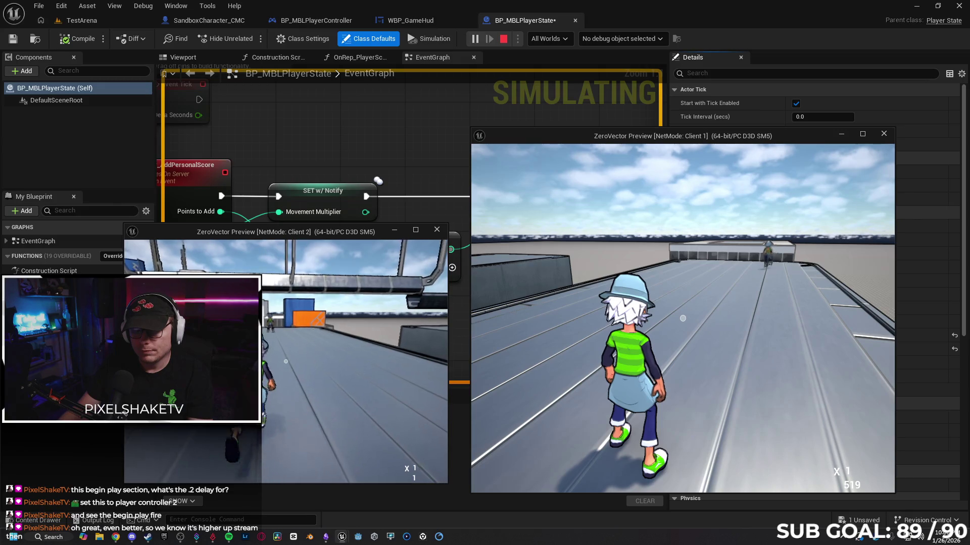
key(Escape)
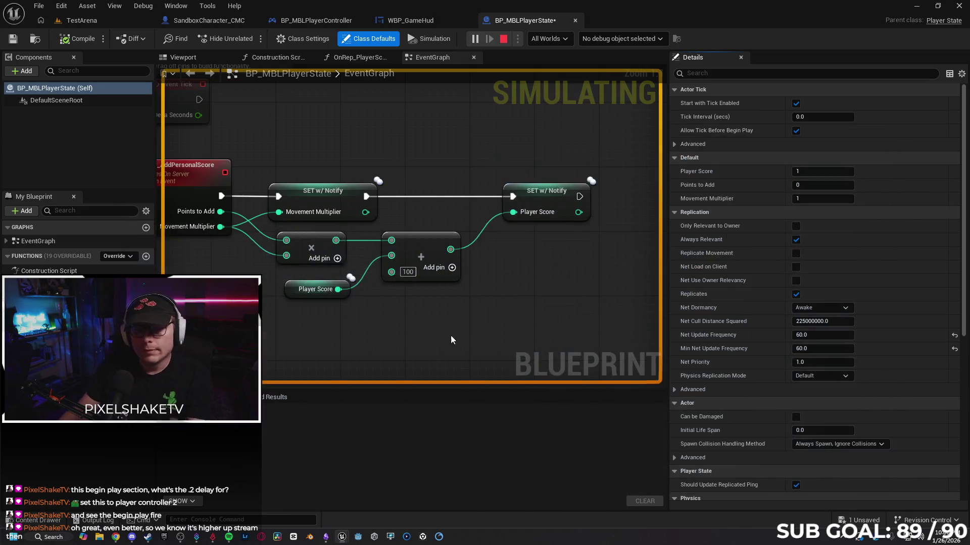
scroll(518, 371, up, 2)
drag(518, 371, 501, 350)
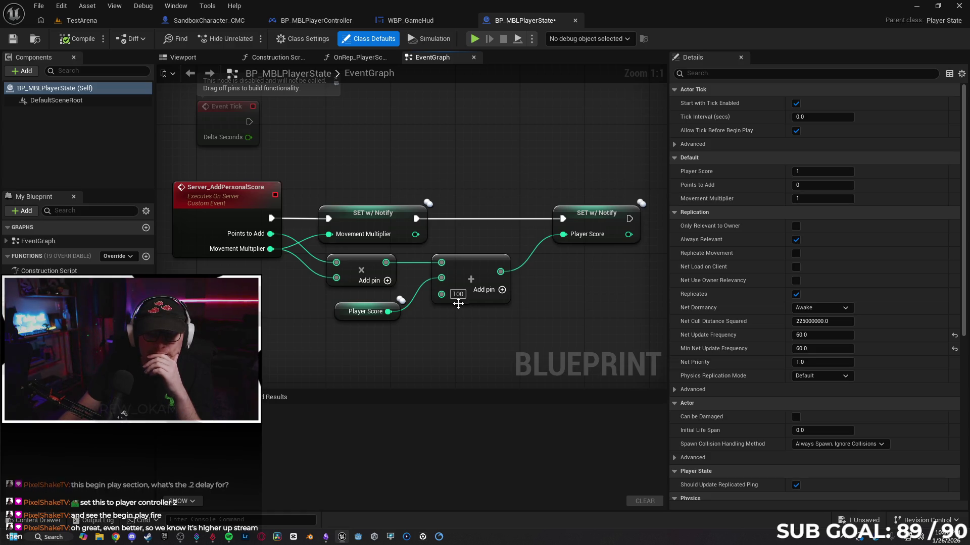
Remove the 100 input pin from the Player Score Add node
click(479, 300)
click(461, 324)
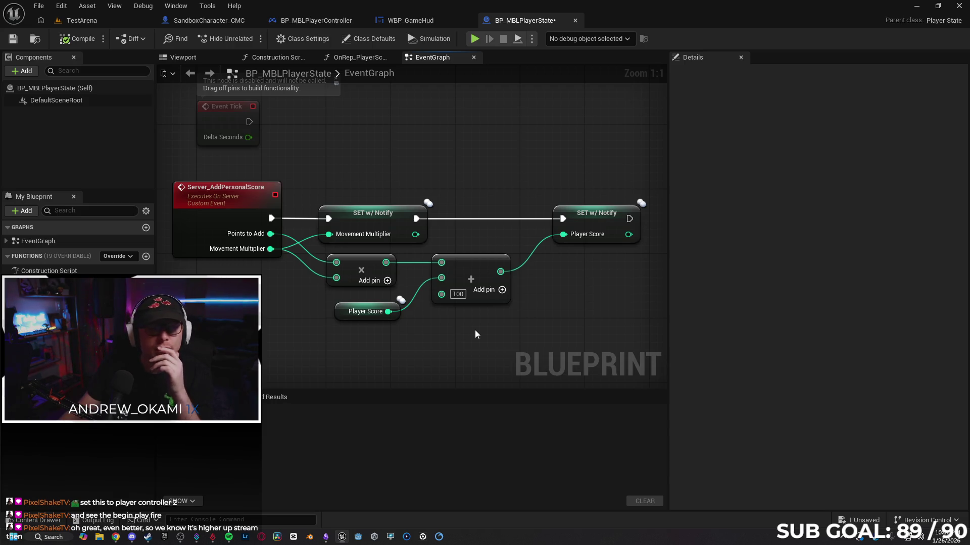
right_click(442, 295)
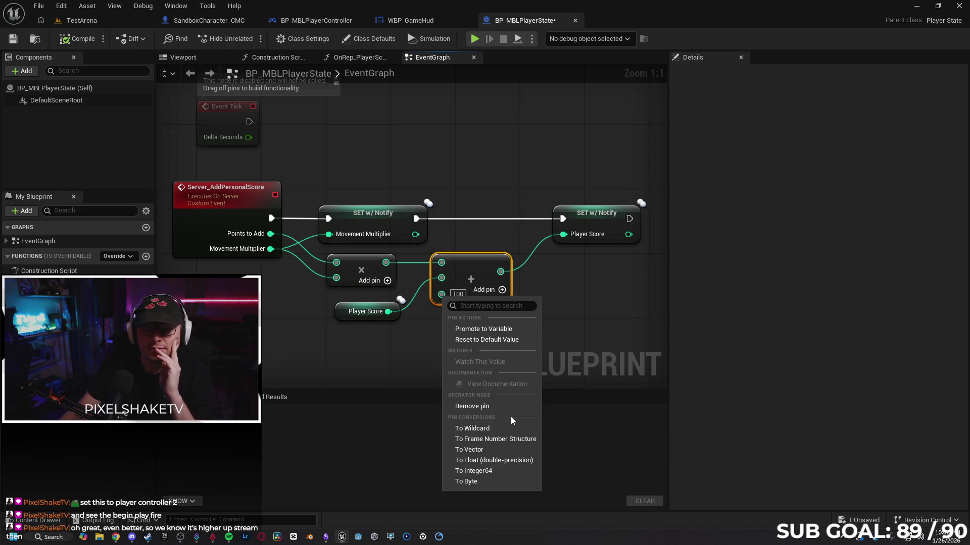
click(479, 406)
click(547, 335)
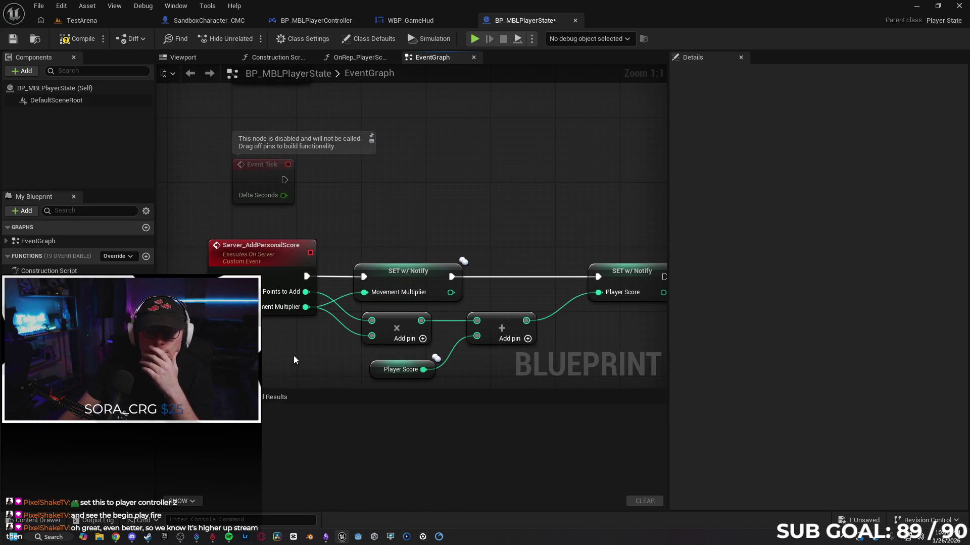
drag(310, 216, 326, 208)
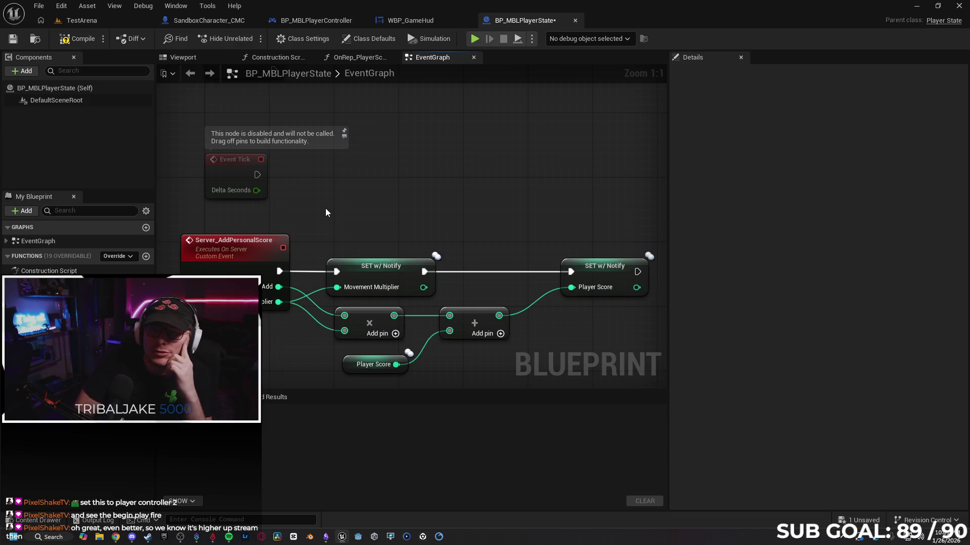
Compile and save BP_MBLPlayerState
click(12, 40)
click(78, 38)
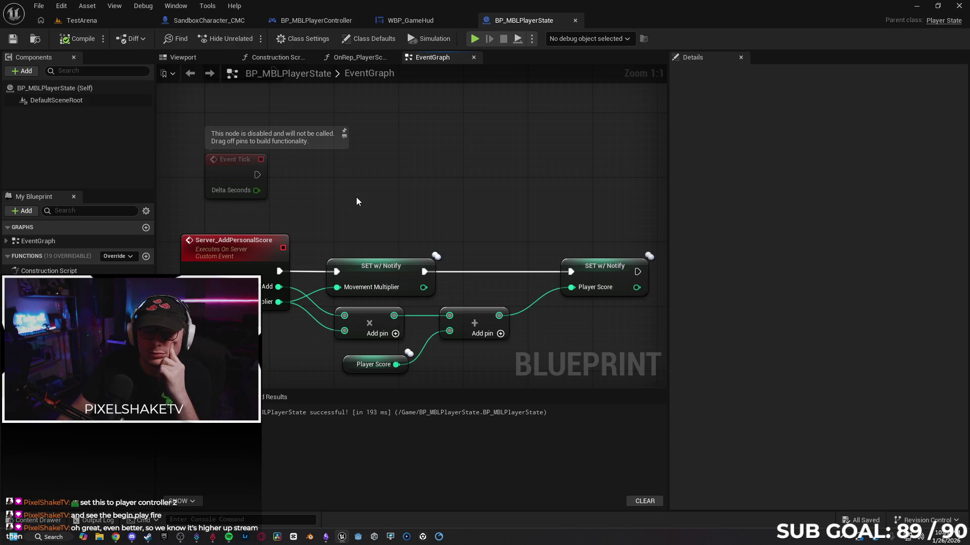
drag(337, 174, 342, 178)
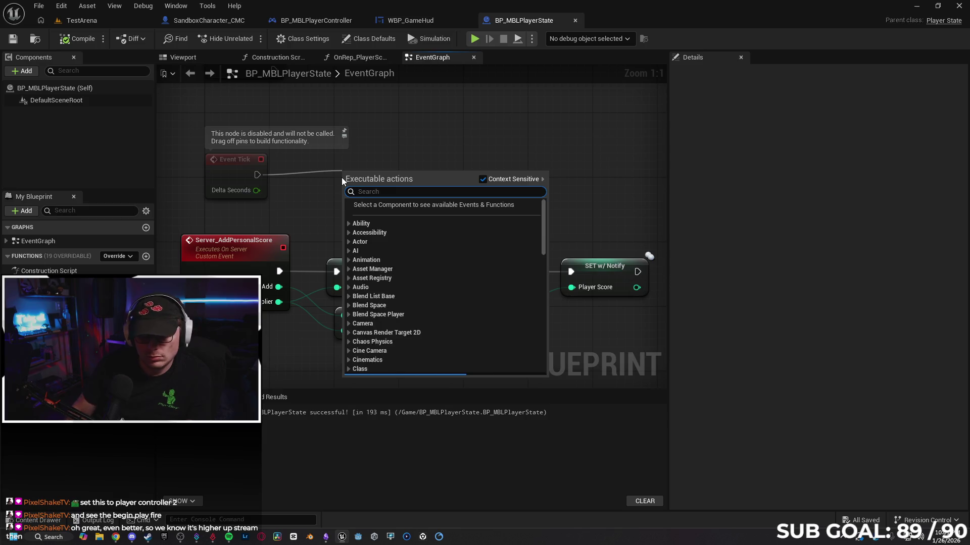
Connect Event Tick to a new Server Add Personal Score node
text(serv)
key(Return)
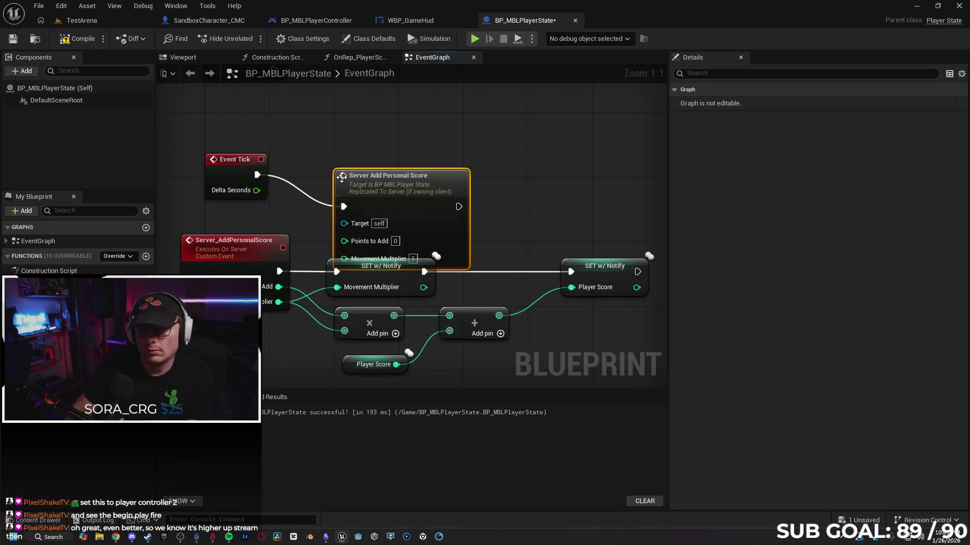
drag(408, 177, 423, 146)
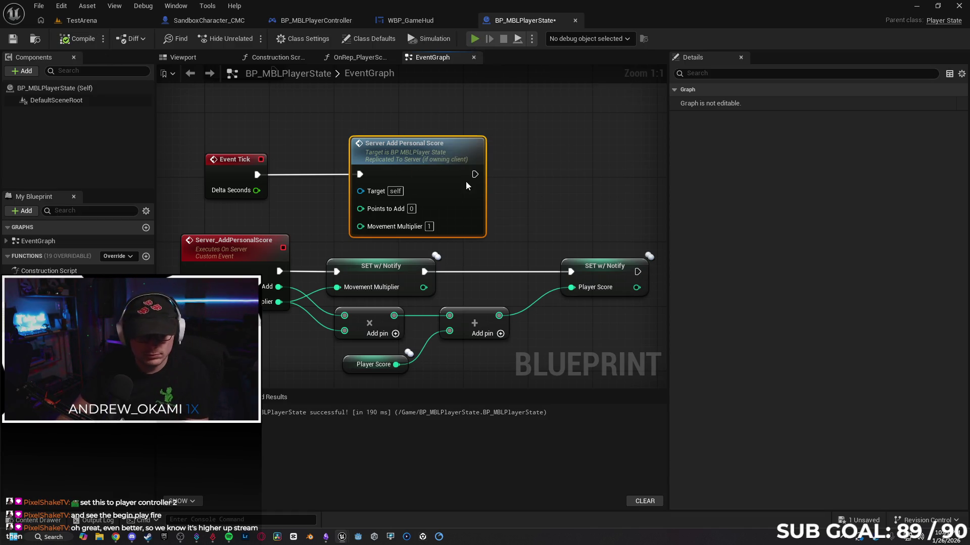
Test in two-client play, running, jumping and sliding Client 1 to raise its score to 763
key(alt+p)
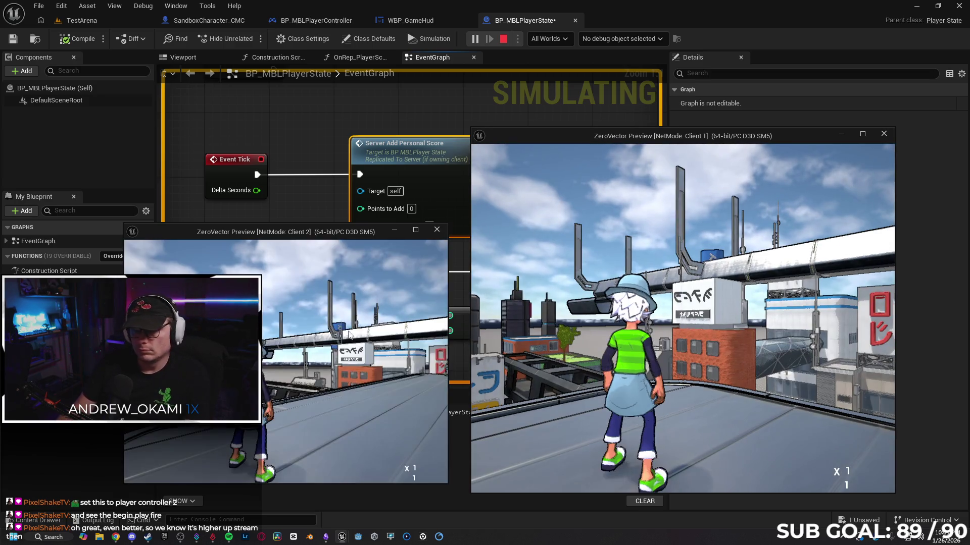
key(w)
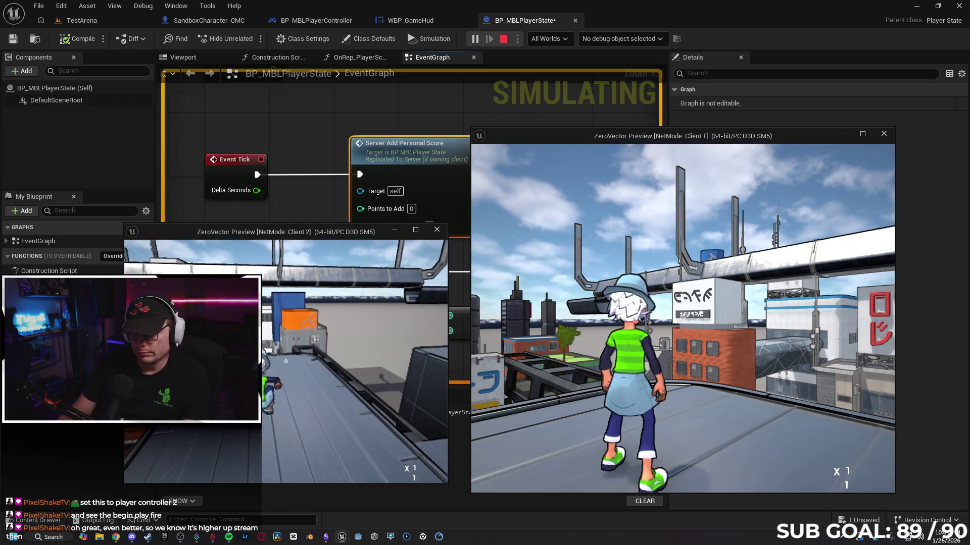
key(super)
click(683, 319)
key(w)
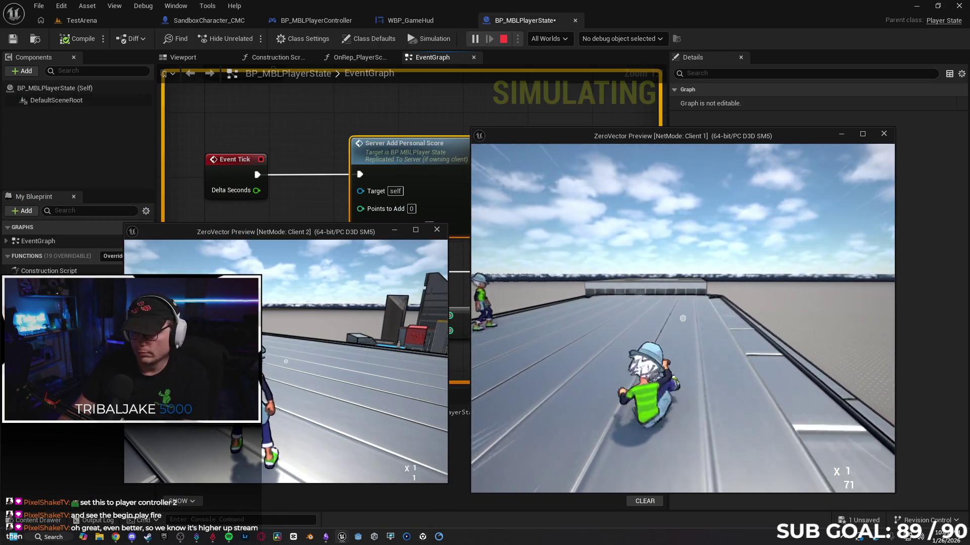
key(space)
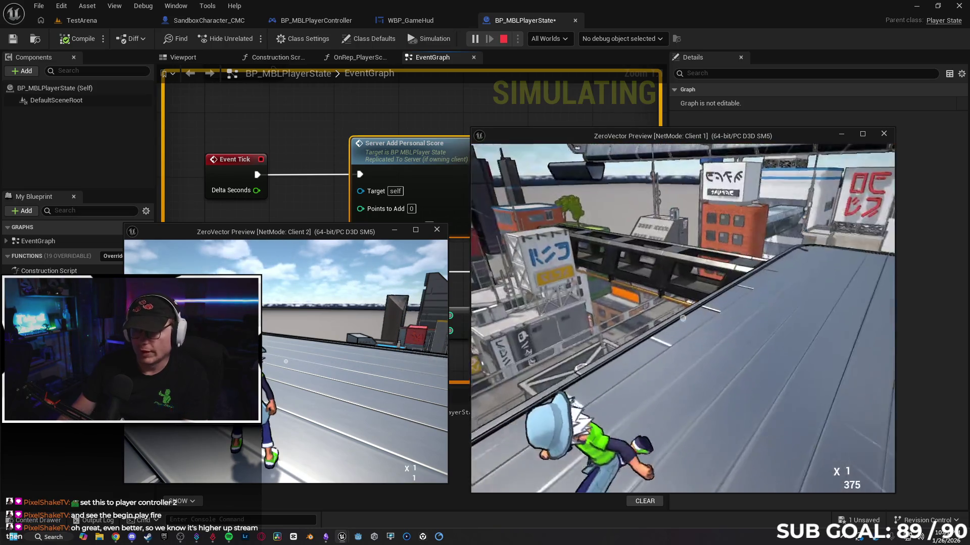
key(ctrl)
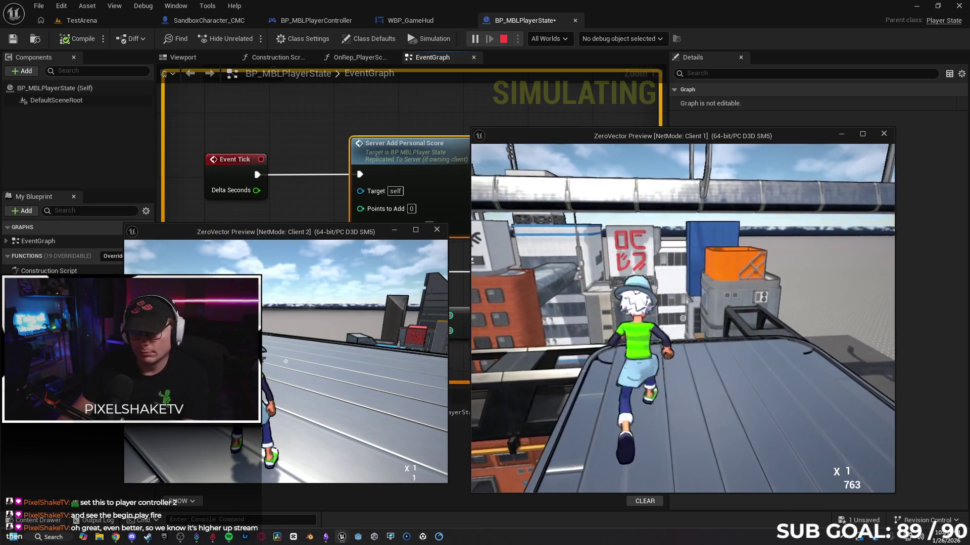
key(Escape)
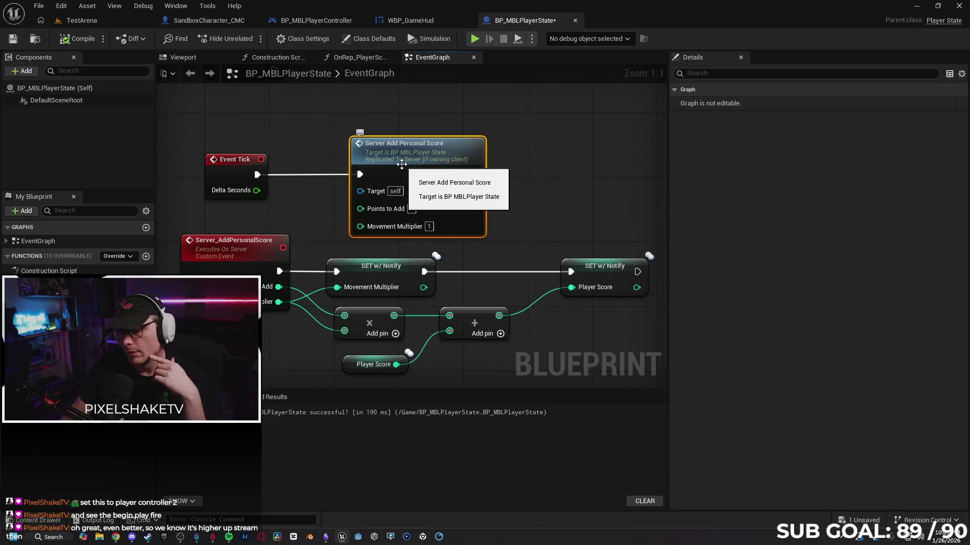
Delete the Server Add Personal Score node and look through the controller and character blueprints
key(Delete)
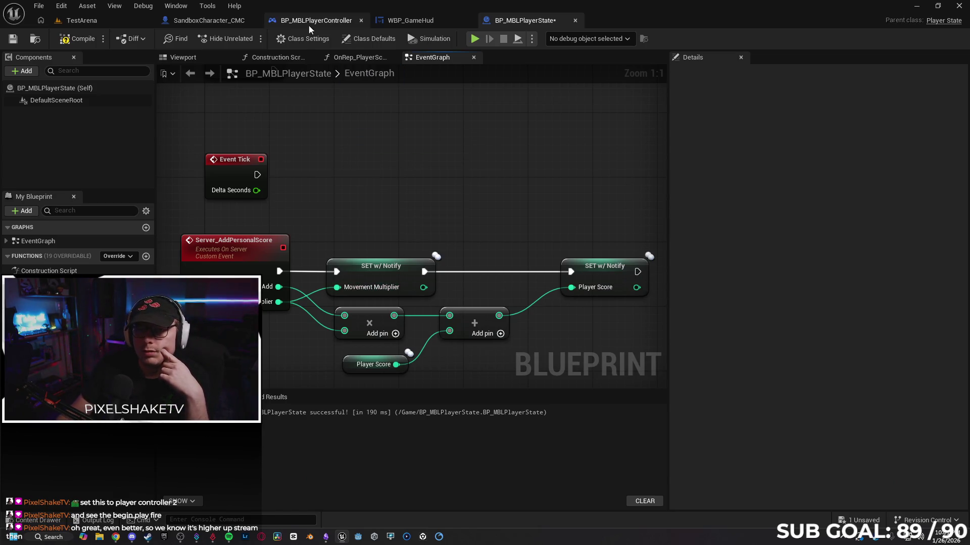
click(308, 23)
scroll(512, 262, up, 1)
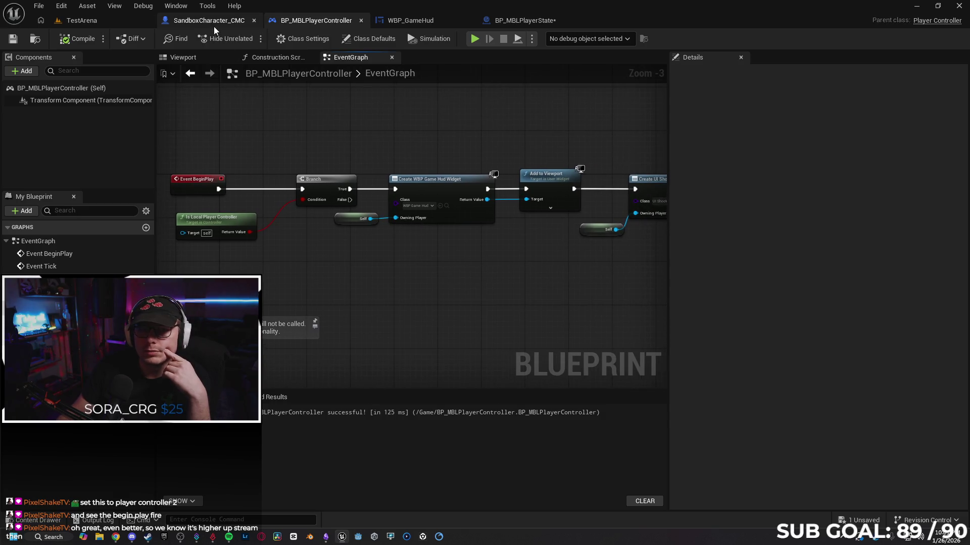
click(209, 23)
View the WBP_GameHud SetText chains and launch a two-client play session
click(400, 21)
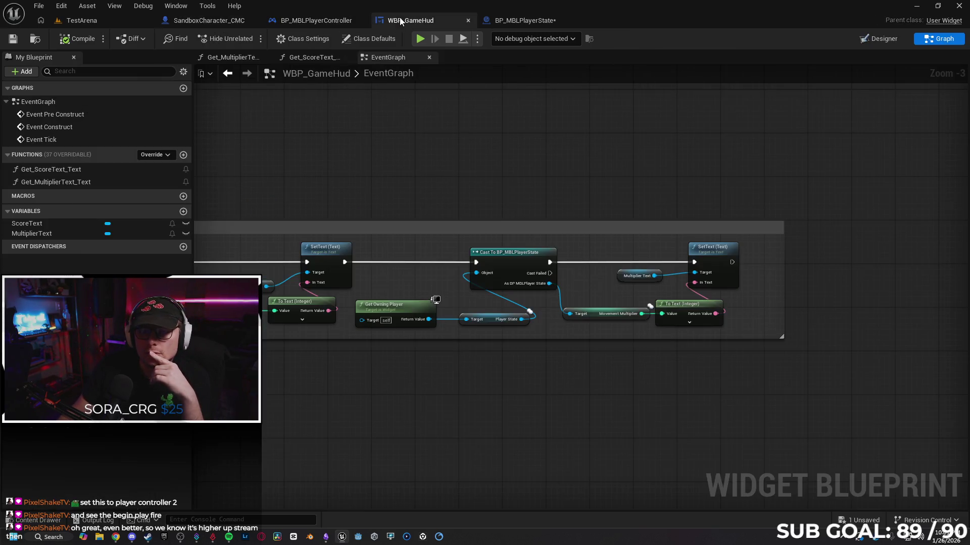
mouse_move(426, 118)
mouse_down()
mouse_move(629, 117)
mouse_move(601, 111)
mouse_up()
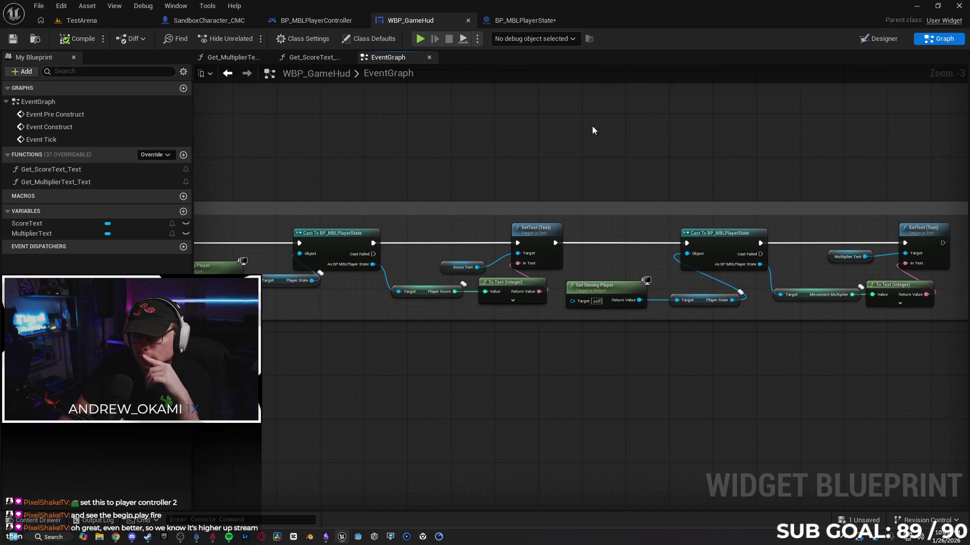
click(502, 19)
click(433, 19)
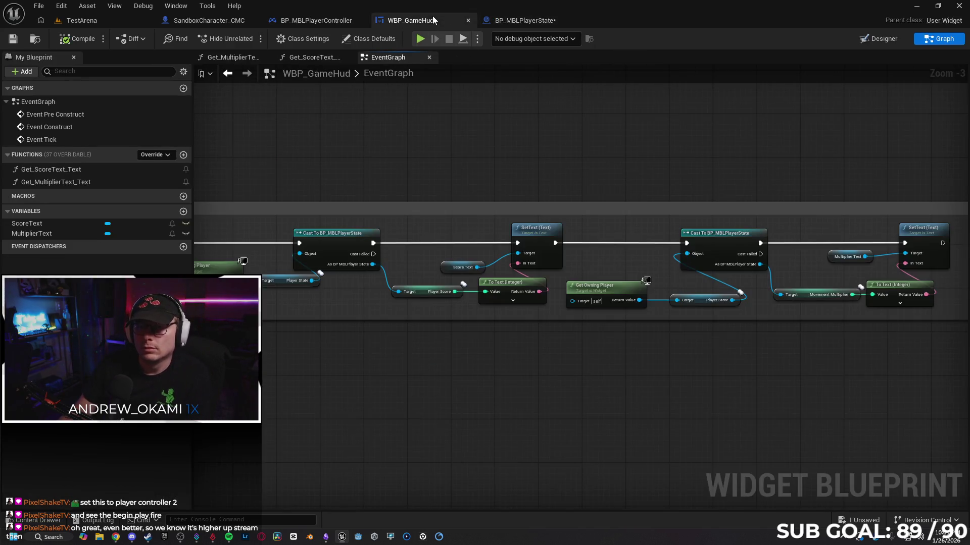
key(alt+p)
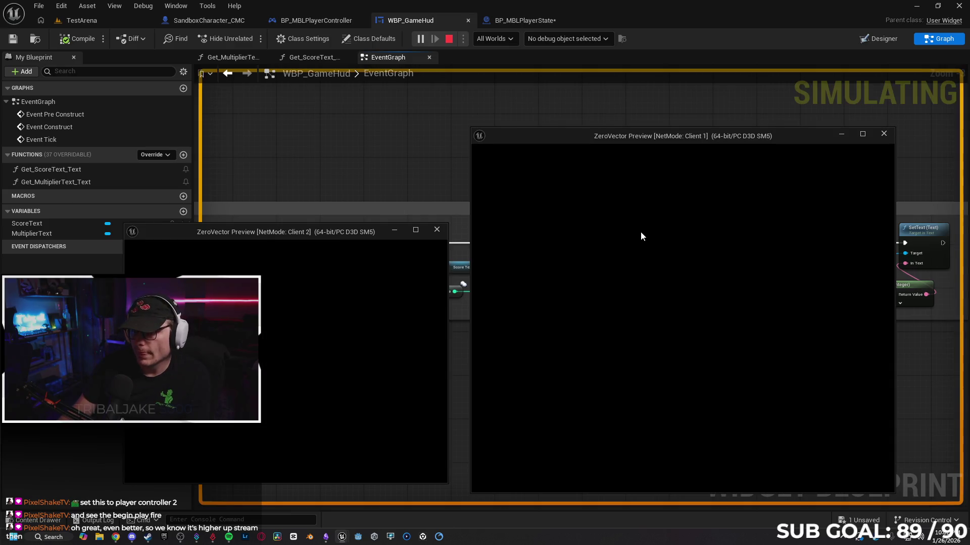
key(w)
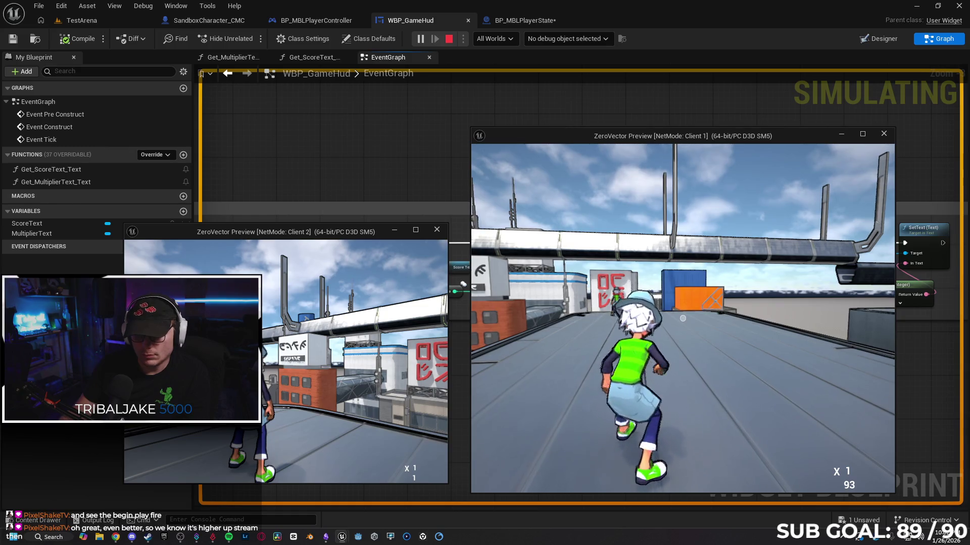
key(super)
click(437, 360)
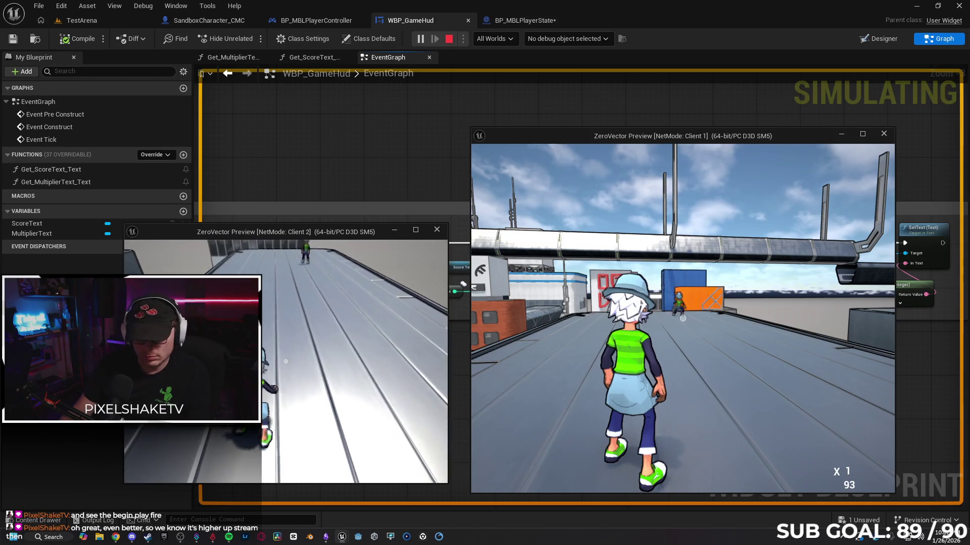
key(super)
click(682, 318)
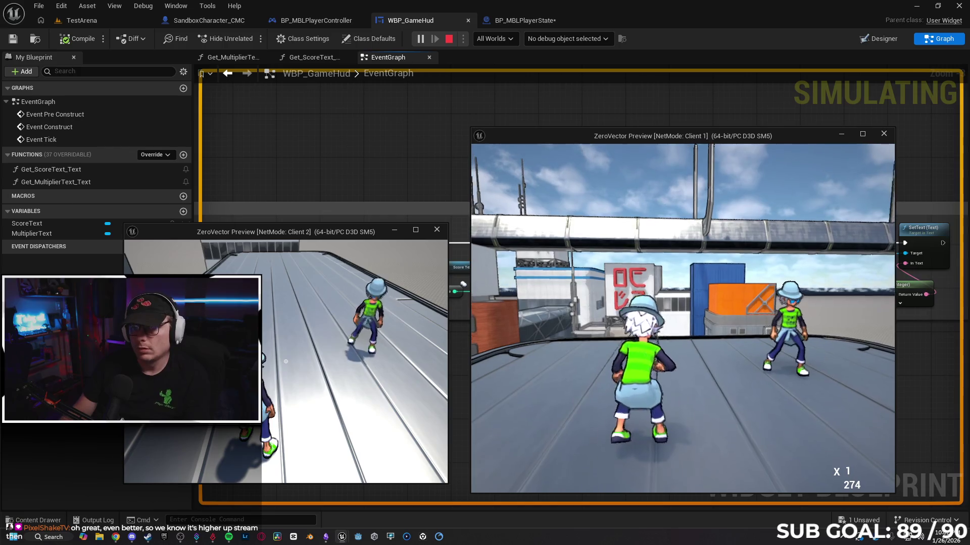
key(Escape)
click(419, 40)
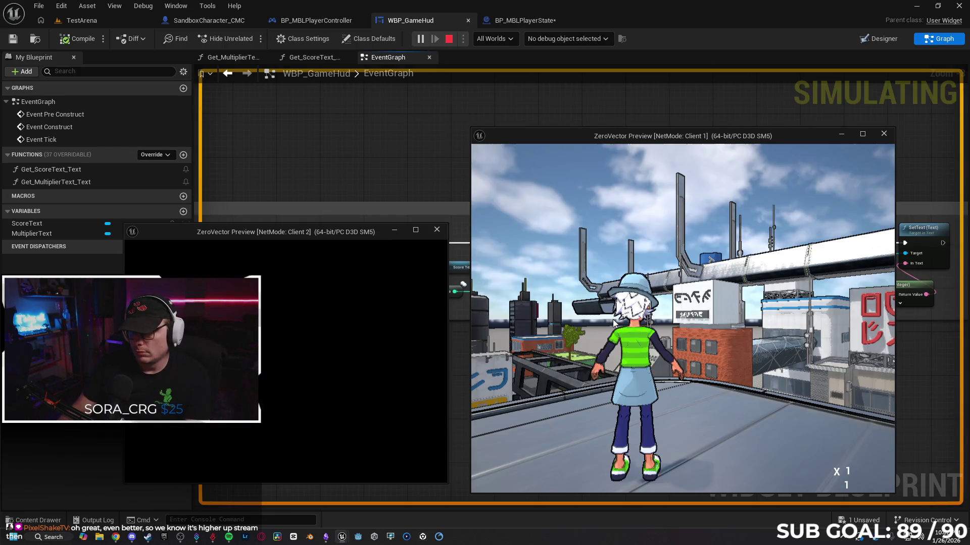
click(614, 323)
key(w)
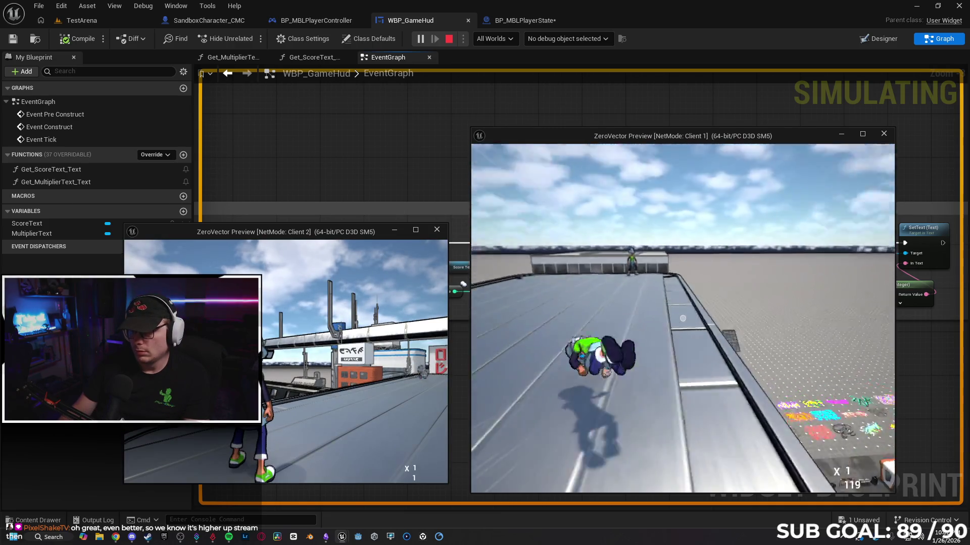
key(super)
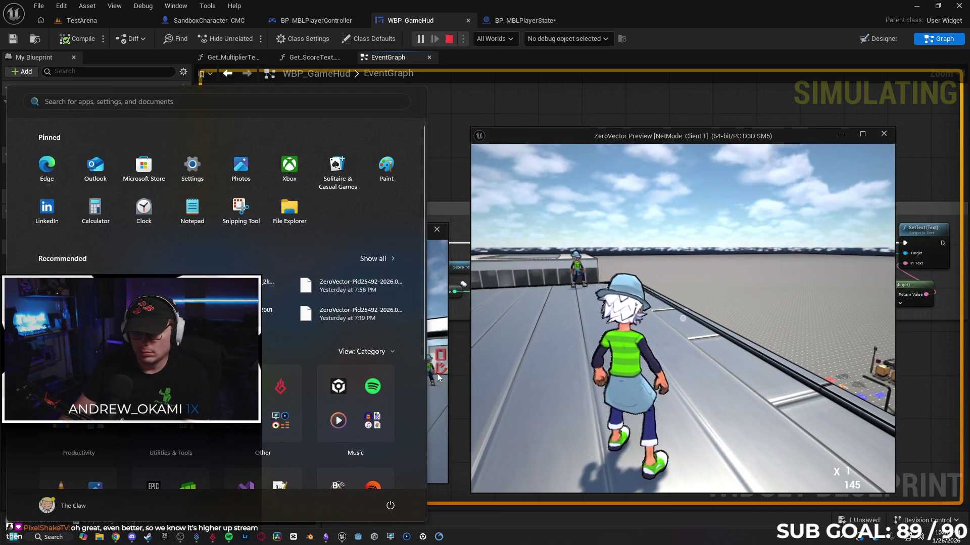
click(437, 374)
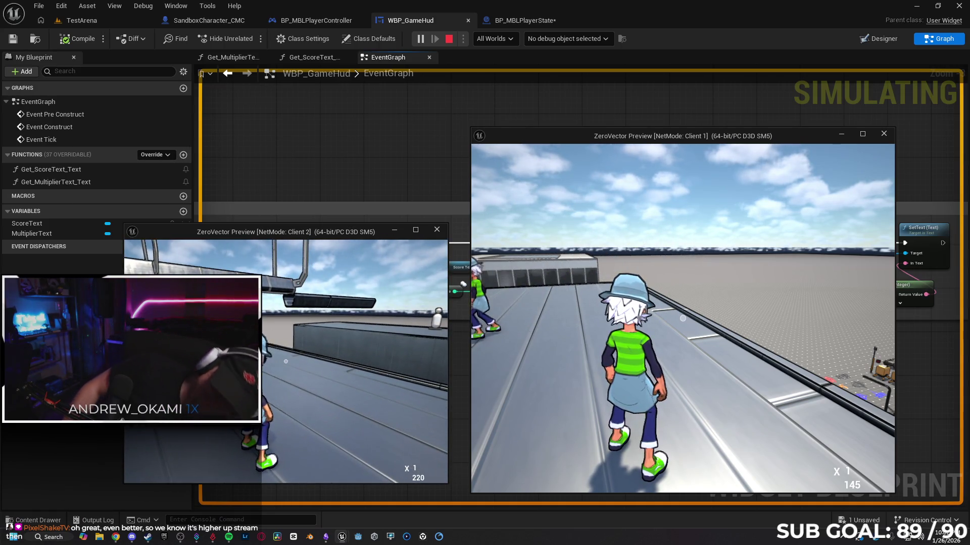
key(Escape)
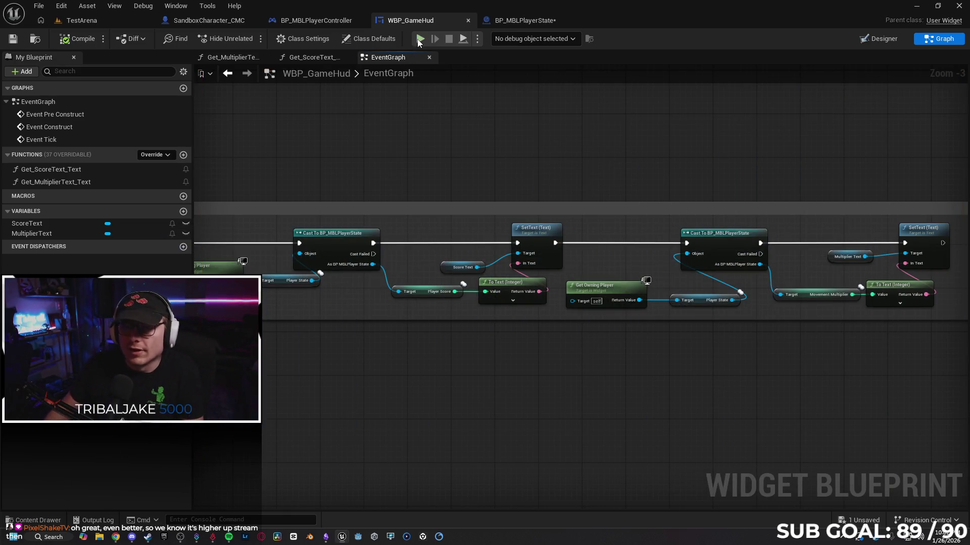
key(alt+p)
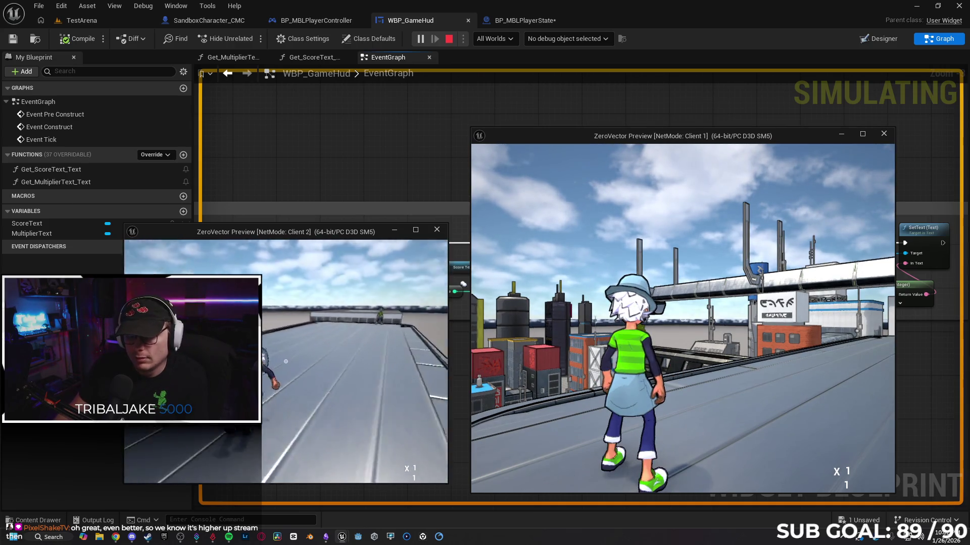
key(super)
key(super)
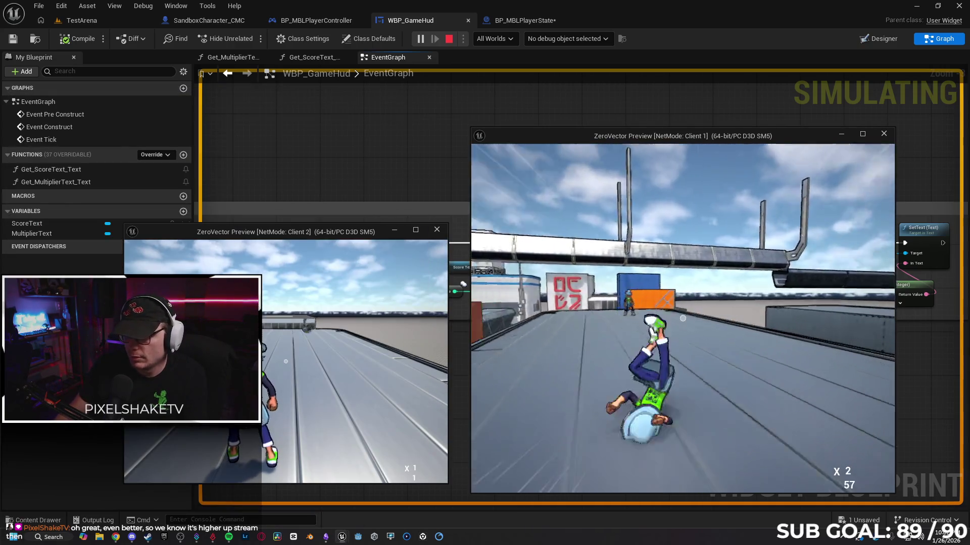
key(Escape)
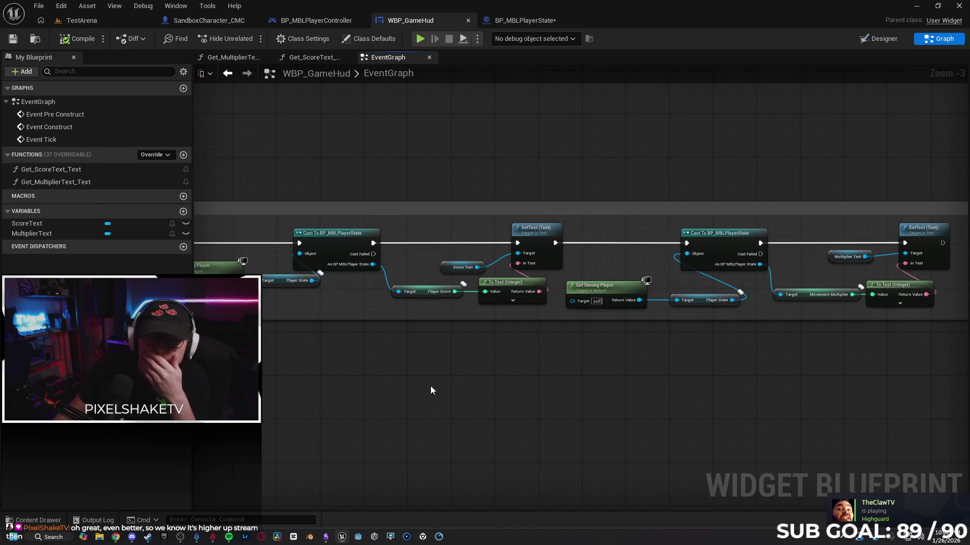
Move the Event Tick node into the Deprecated comment box, ahead of the Cast To BP_MBLPlayerState chain
scroll(431, 387, down, 1)
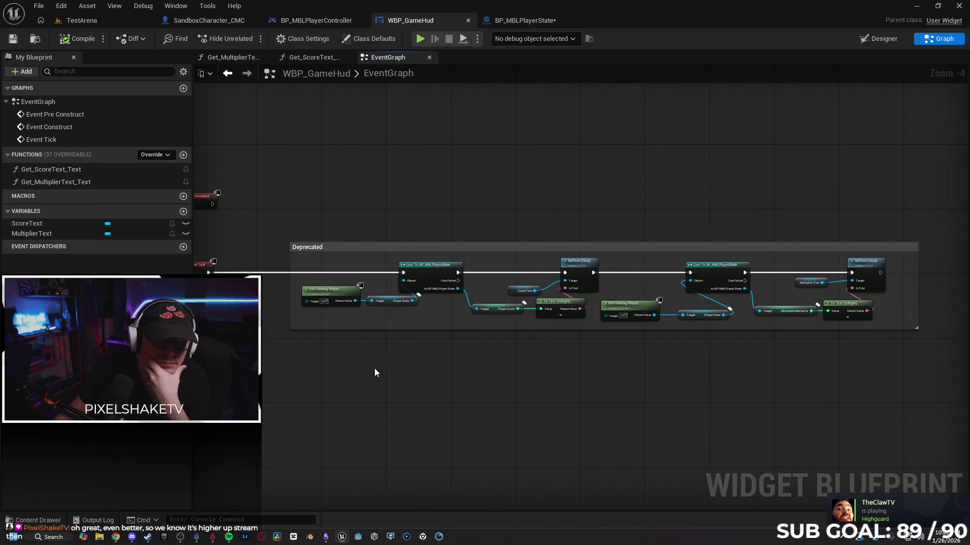
drag(374, 369, 522, 351)
drag(365, 257, 384, 255)
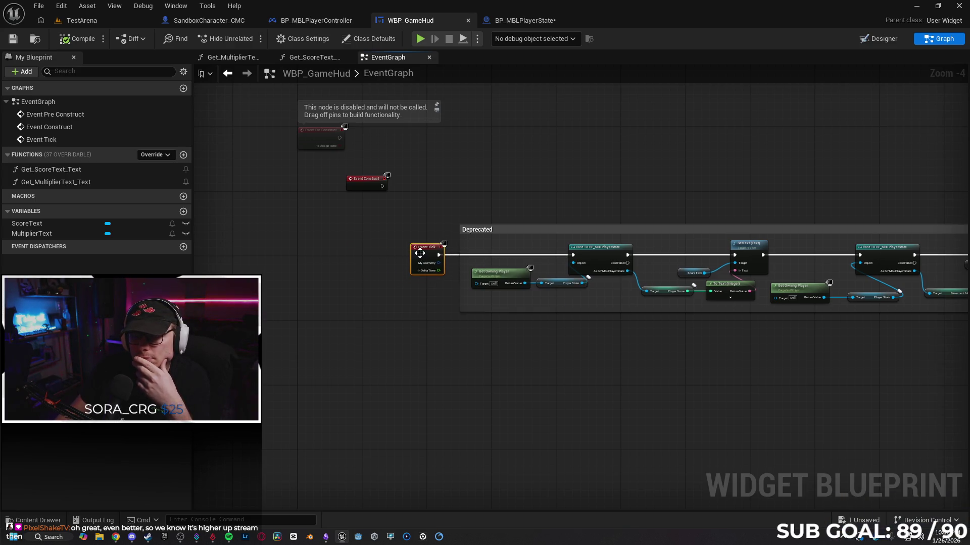
click(541, 356)
Pan across the Deprecated box to review the score and multiplier SetText chains
scroll(644, 348, up, 2)
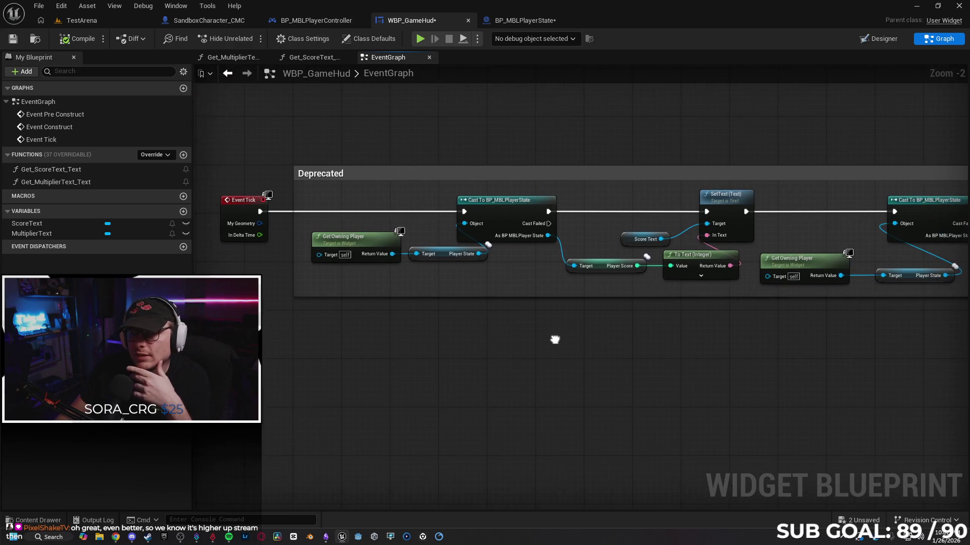
drag(554, 340, 514, 346)
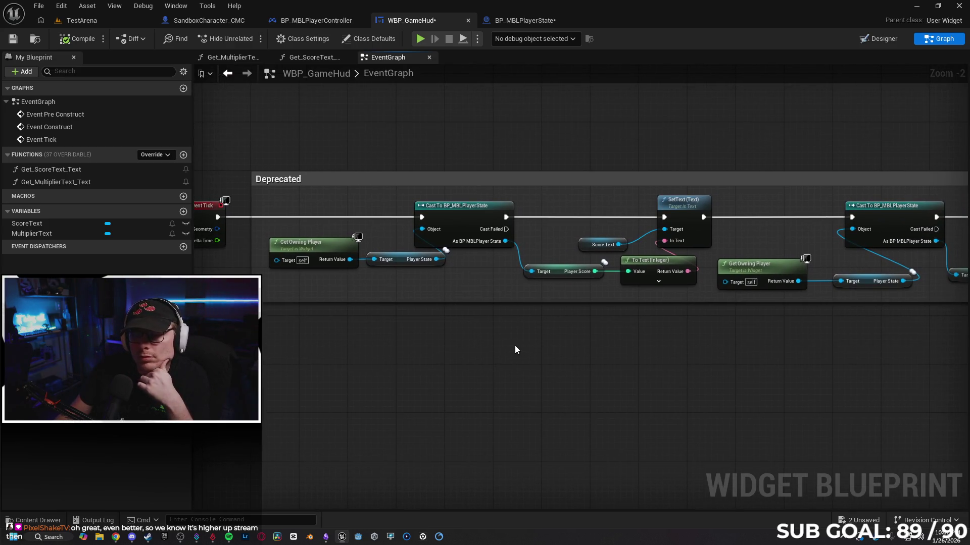
scroll(555, 346, down, 2)
drag(651, 359, 522, 349)
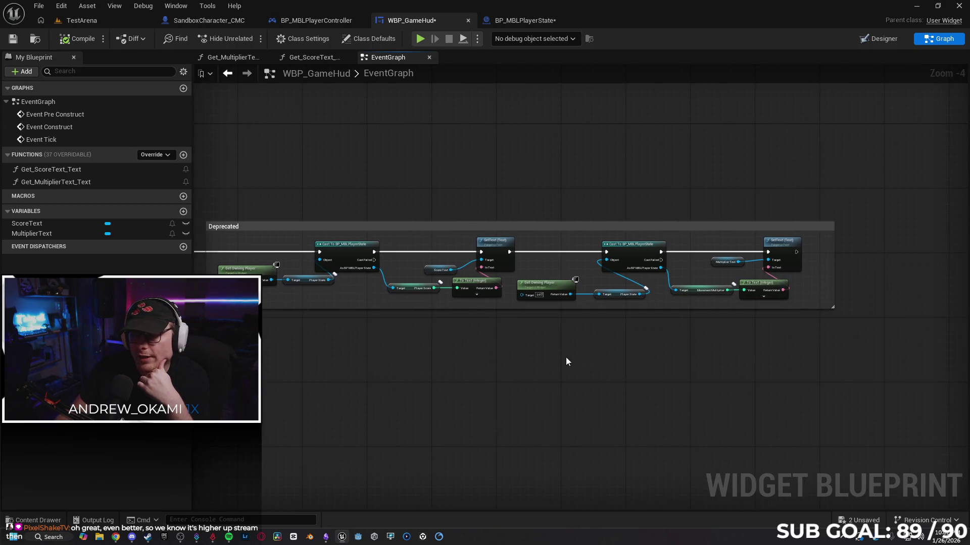
scroll(348, 353, up, 2)
mouse_move(348, 353)
mouse_down()
mouse_move(444, 336)
mouse_move(479, 344)
mouse_up()
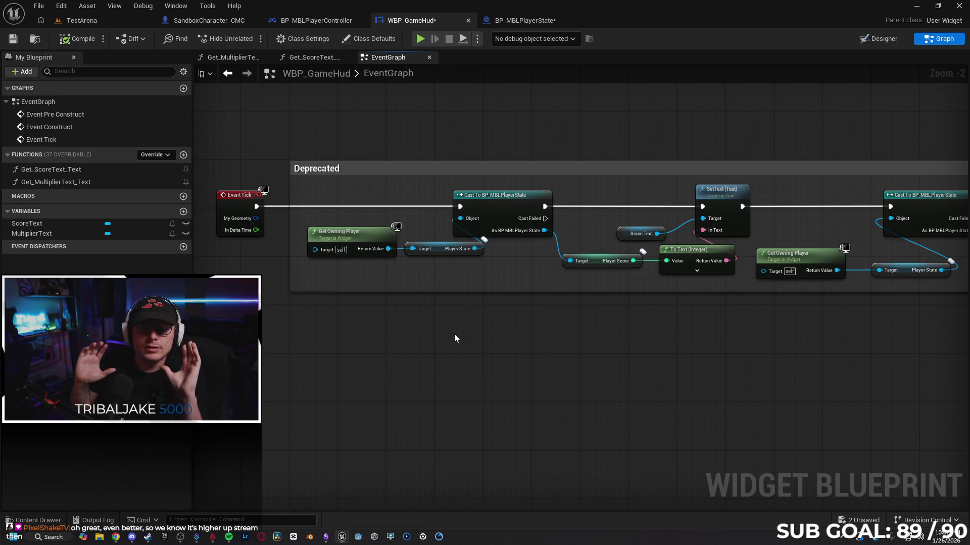
drag(453, 344, 309, 369)
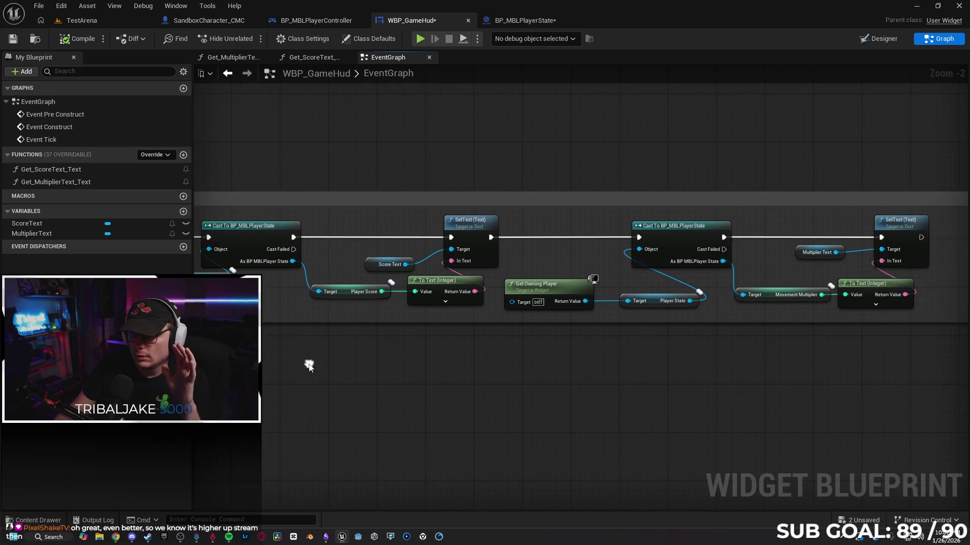
Add a Print String node after the multiplier SetText node
drag(567, 373, 432, 374)
mouse_move(772, 383)
mouse_down()
mouse_move(647, 280)
mouse_move(716, 254)
mouse_up()
text(print)
key(Return)
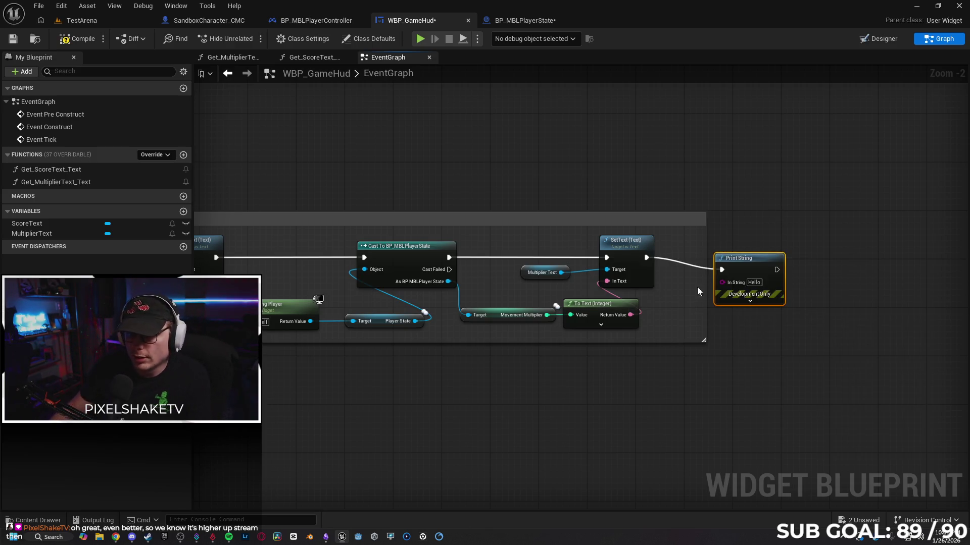
drag(638, 426, 724, 389)
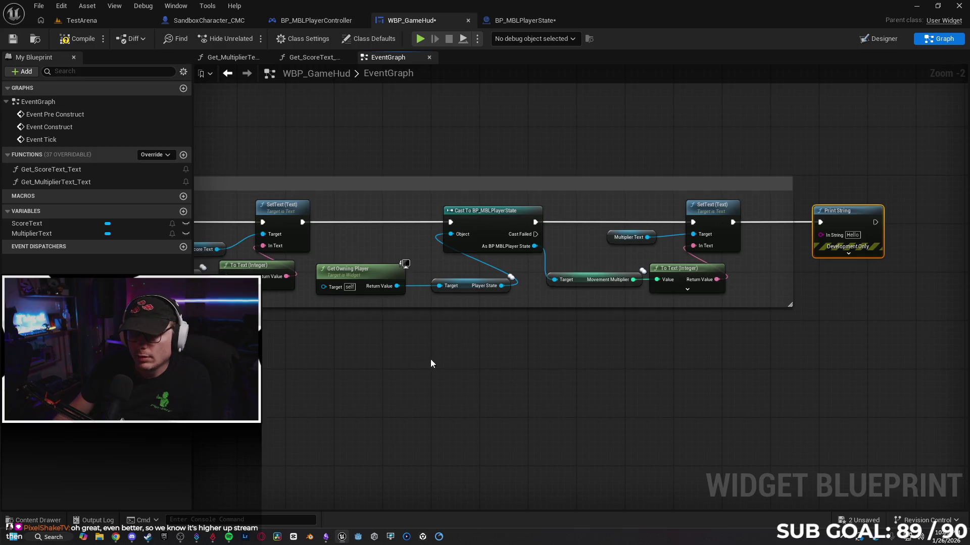
Paste a copy of the Get Owning Player node into the Deprecated chain
scroll(729, 327, down, 2)
mouse_move(757, 346)
mouse_down()
mouse_move(514, 346)
mouse_move(418, 360)
mouse_up()
drag(283, 345, 460, 334)
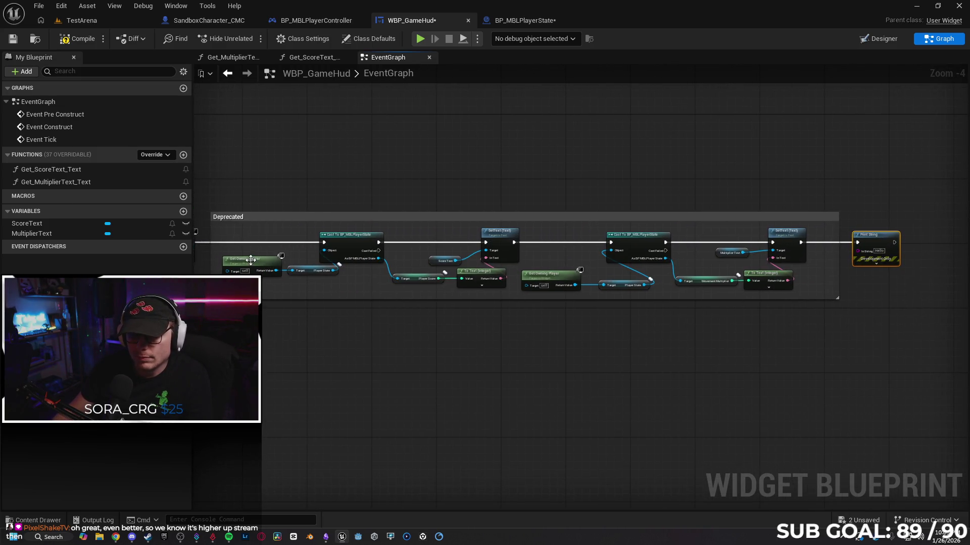
scroll(541, 384, up, 1)
key(ctrl+v)
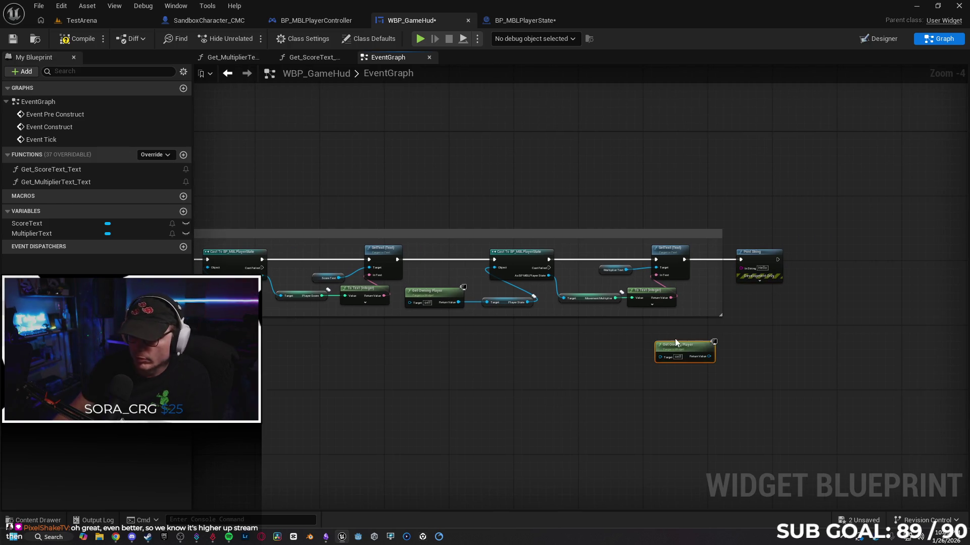
scroll(719, 344, up, 1)
mouse_move(719, 345)
mouse_down()
mouse_move(638, 366)
mouse_move(693, 254)
mouse_up()
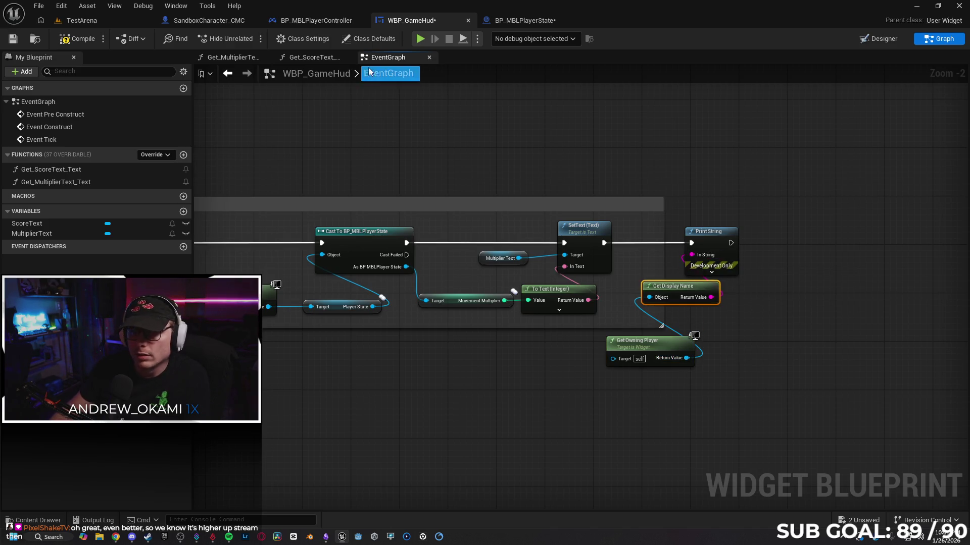
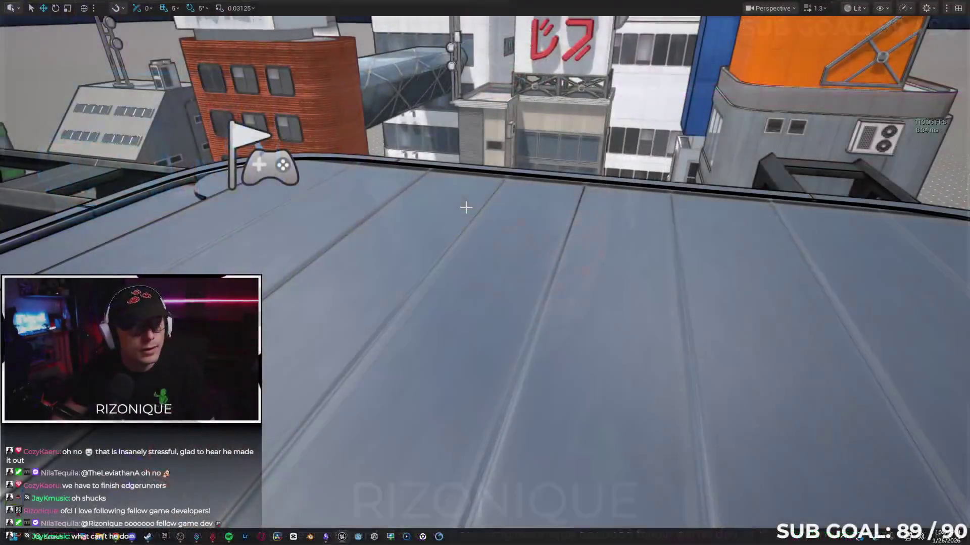
Start The Concept of Love Radio station in the music player, then hide the player
key(super)
click(283, 238)
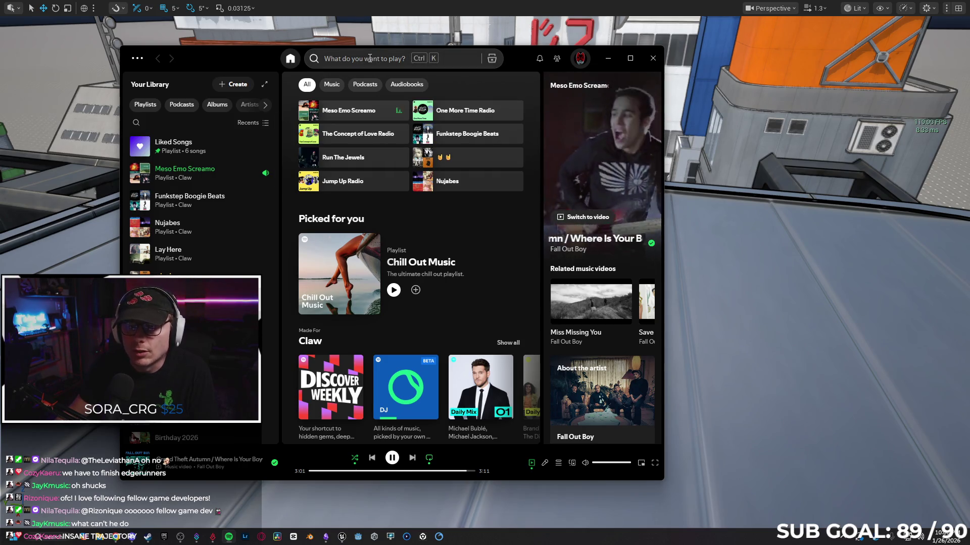
click(399, 134)
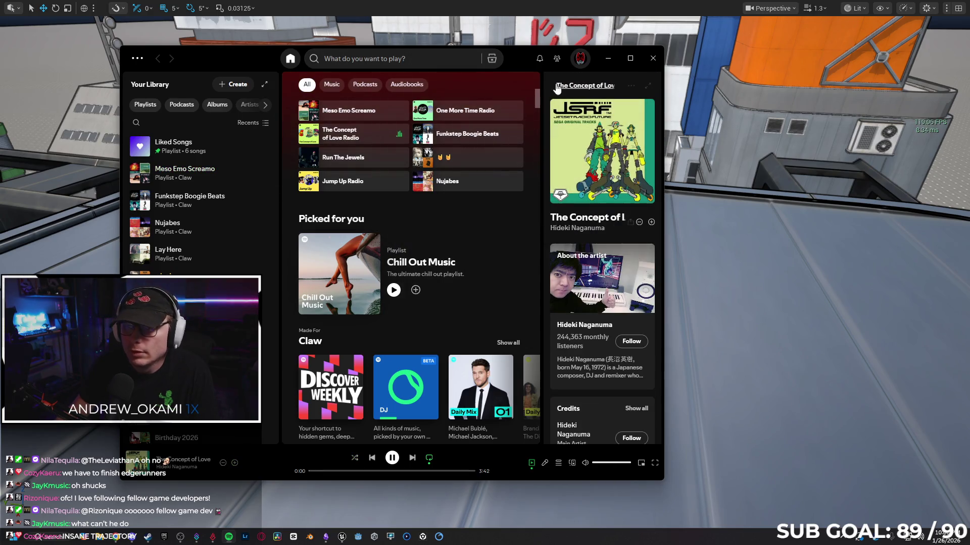
click(608, 59)
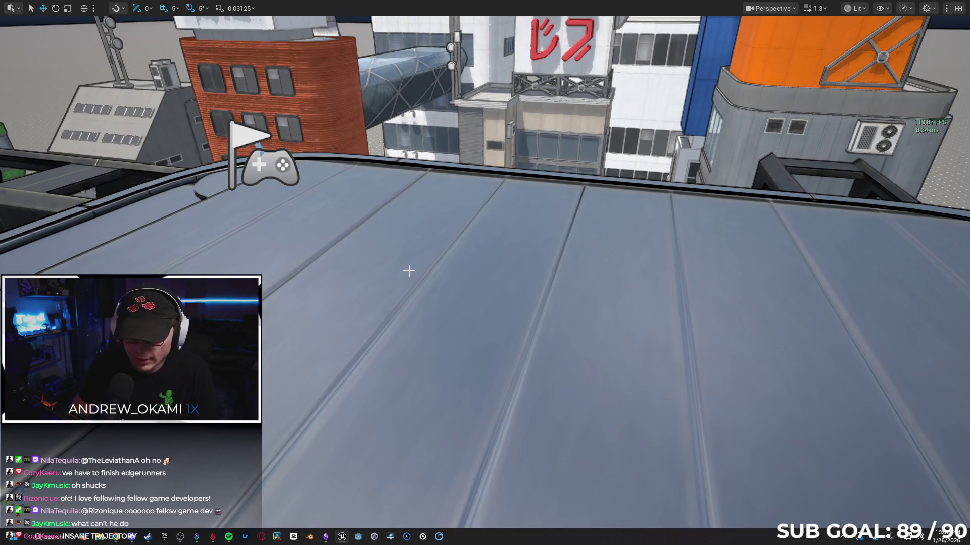
Launch Play-in-Editor and run the character across the rooftops, leaping off the glass roof
key(alt+p)
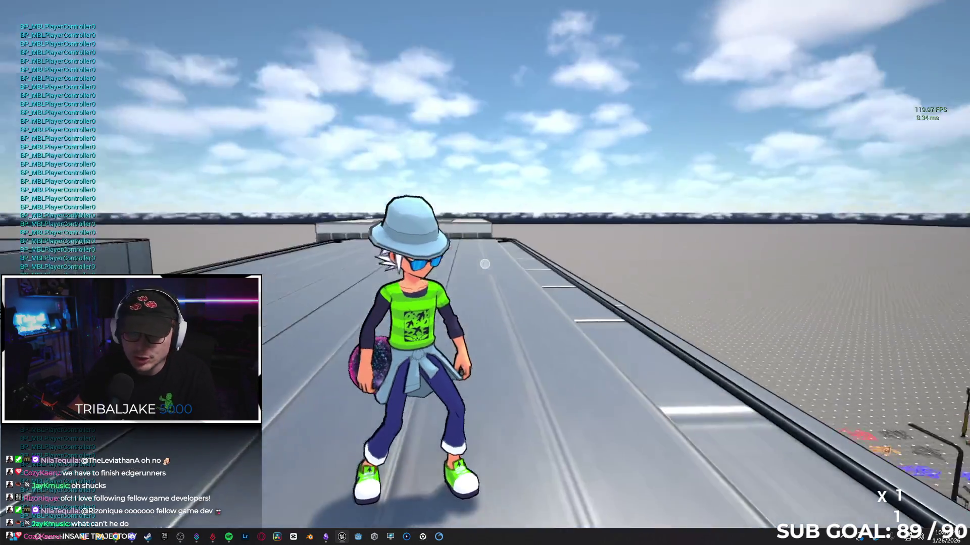
key(w)
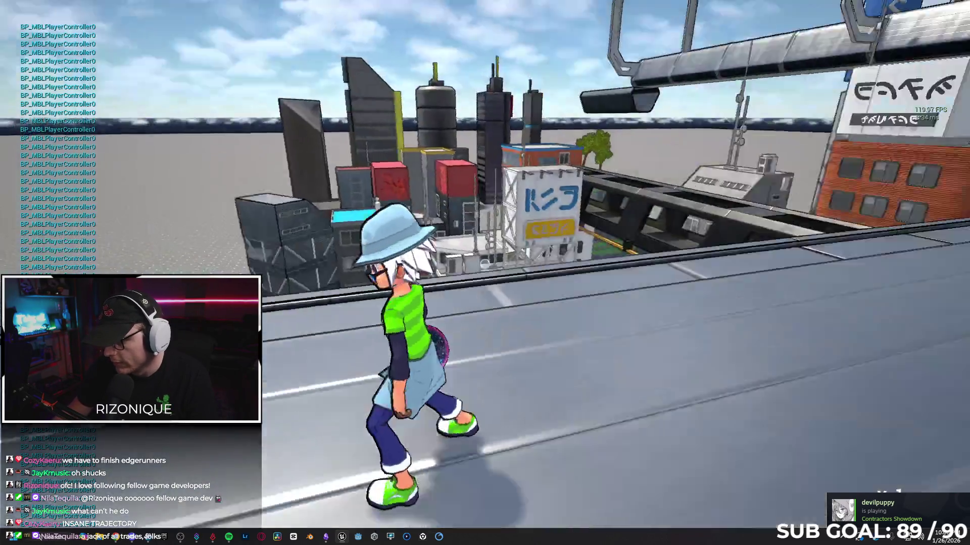
key(s)
key(w)
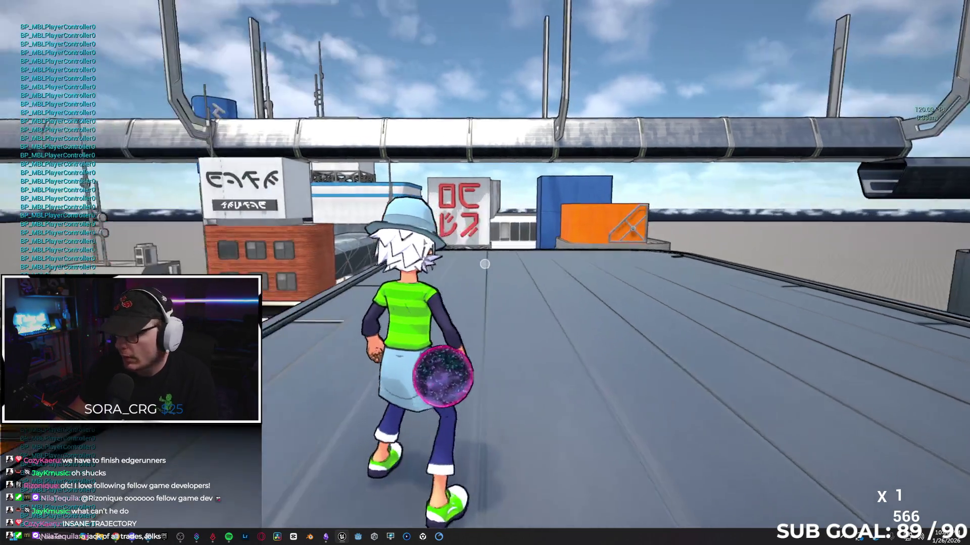
key(d)
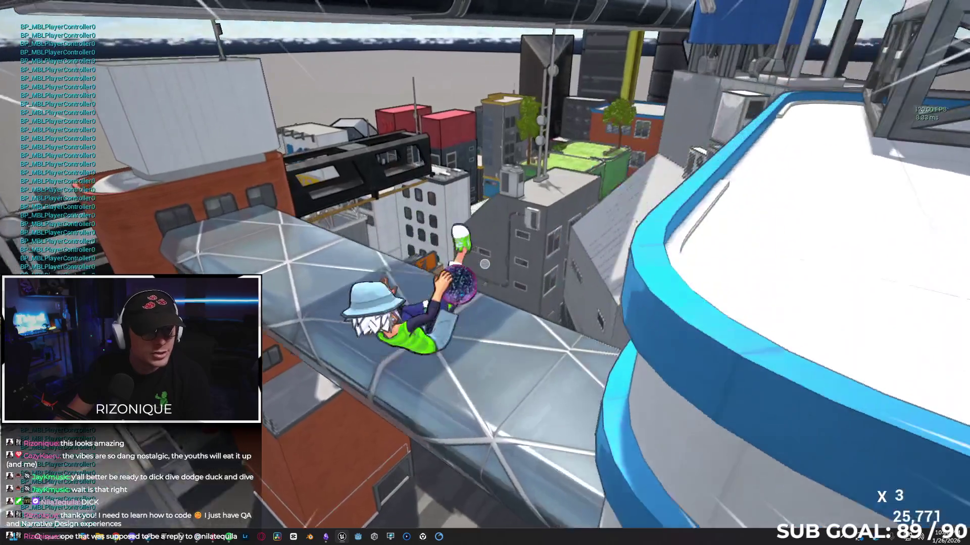
key(space)
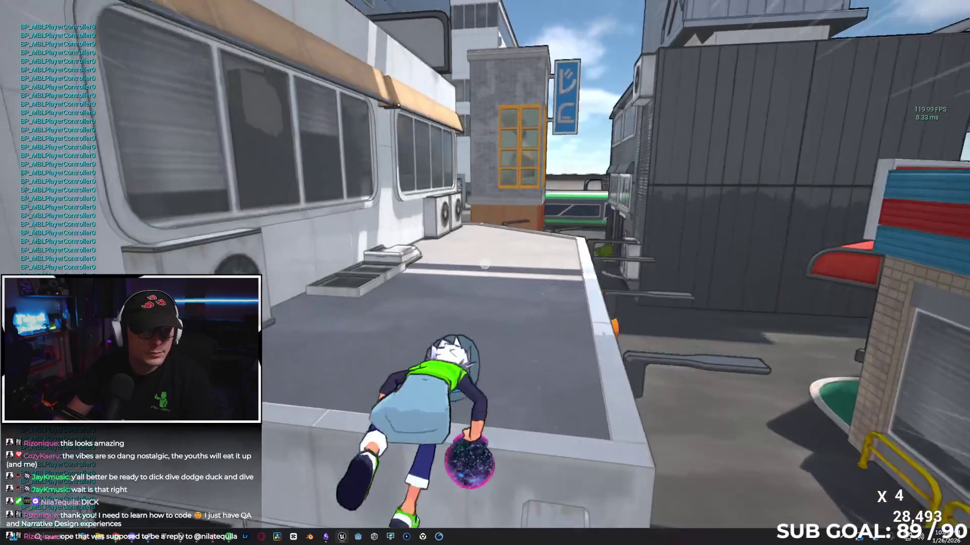
Dismiss the launcher, run along the walkway and jump the character onto the bus roof
key(super)
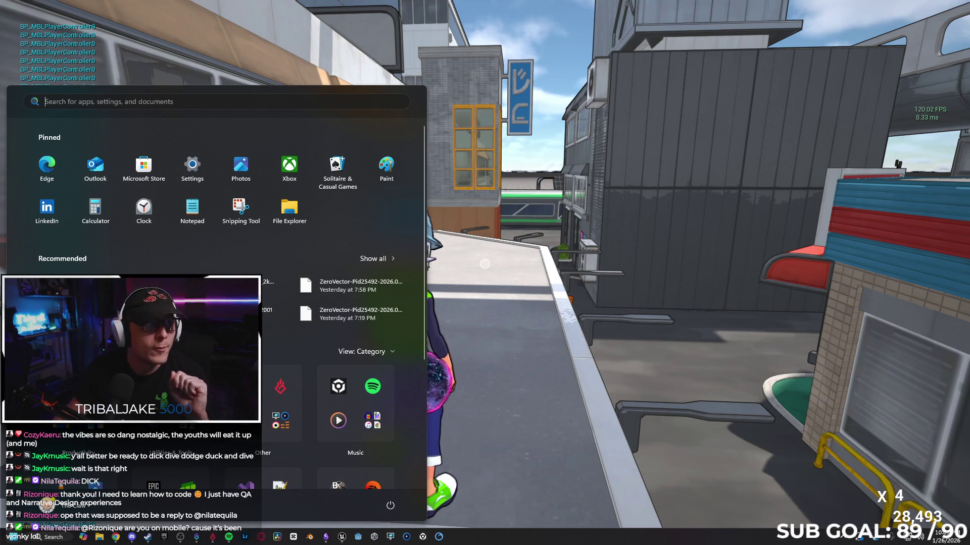
key(Escape)
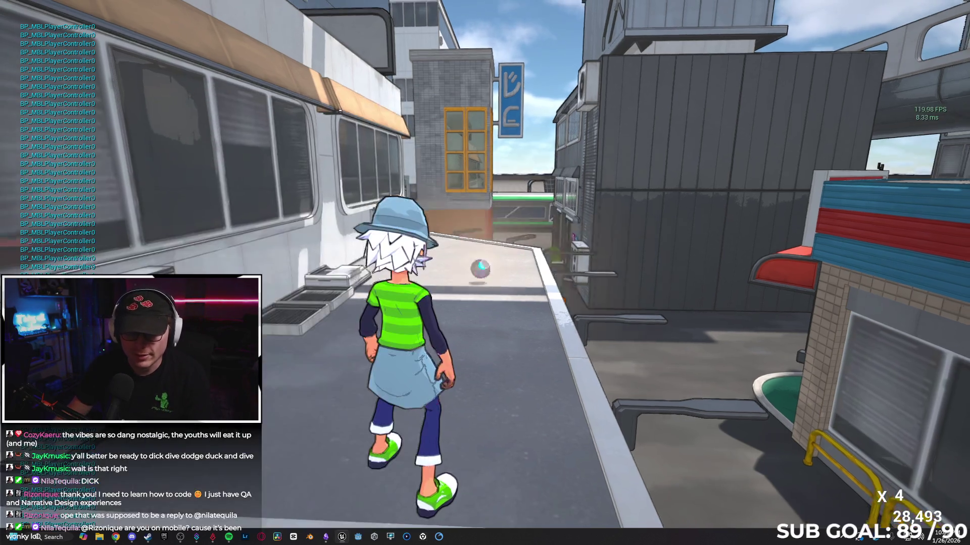
key(w)
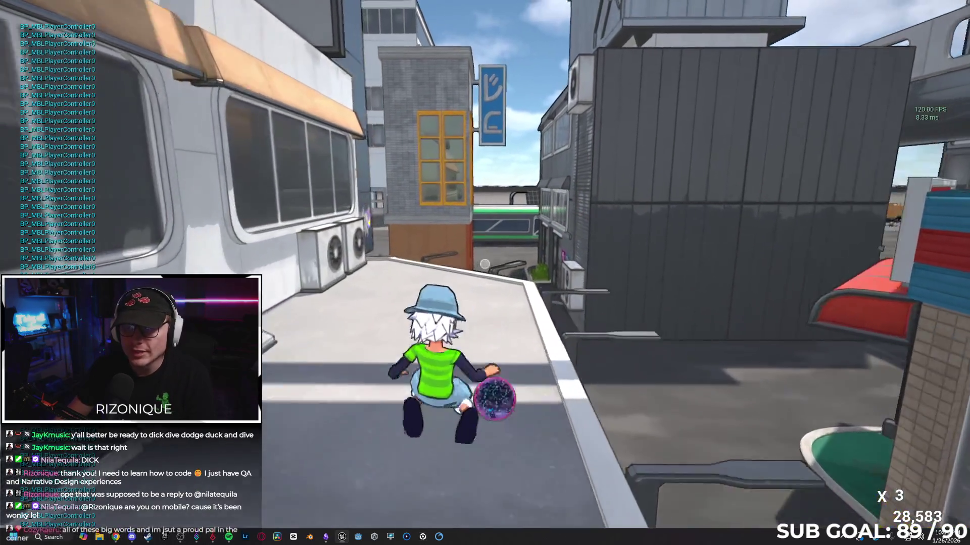
key(space)
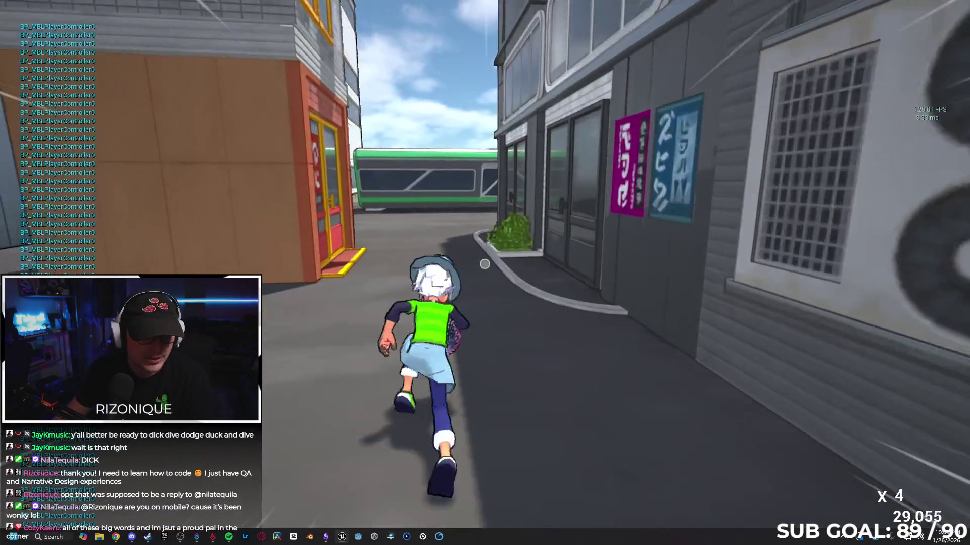
key(space)
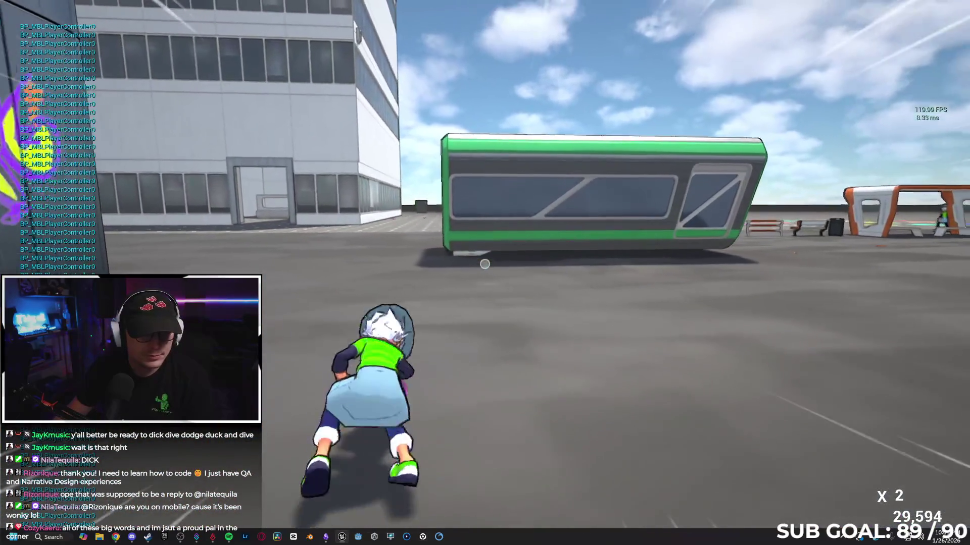
key(space)
key(space)
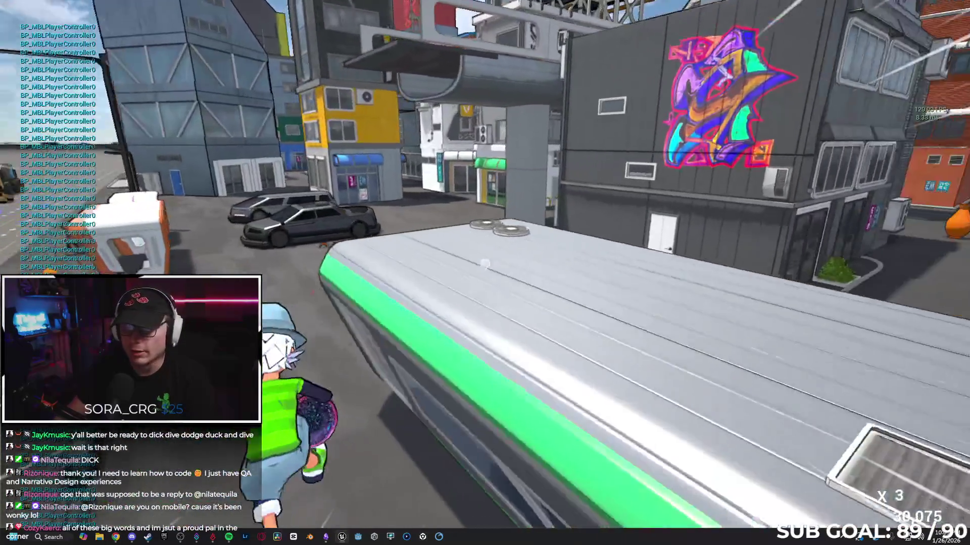
Grind the wall ledge and white rail, flip off, then end the play session
key(w)
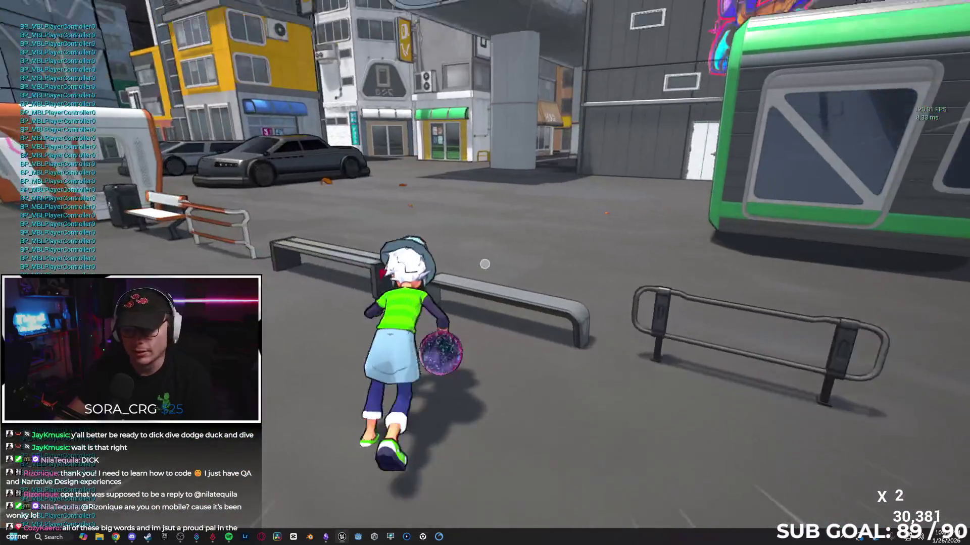
key(space)
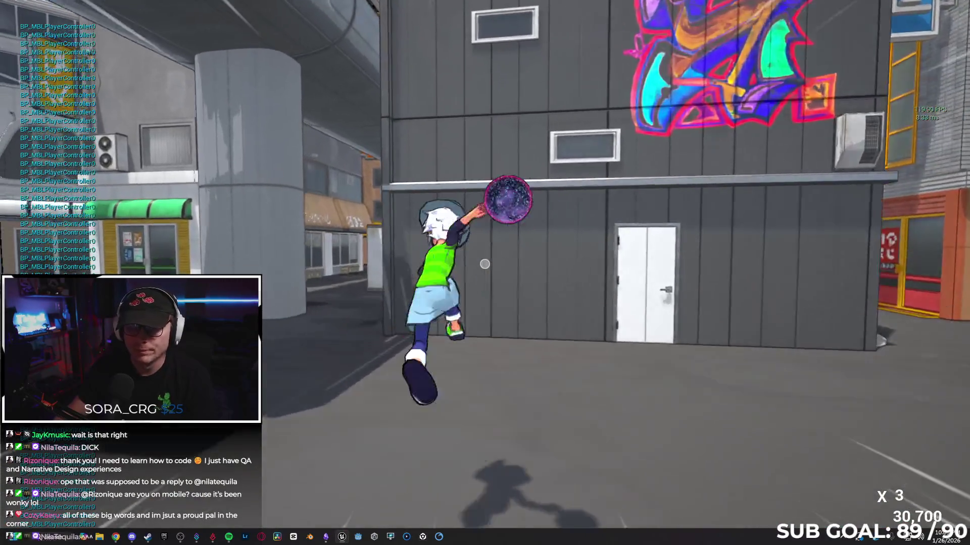
key(space)
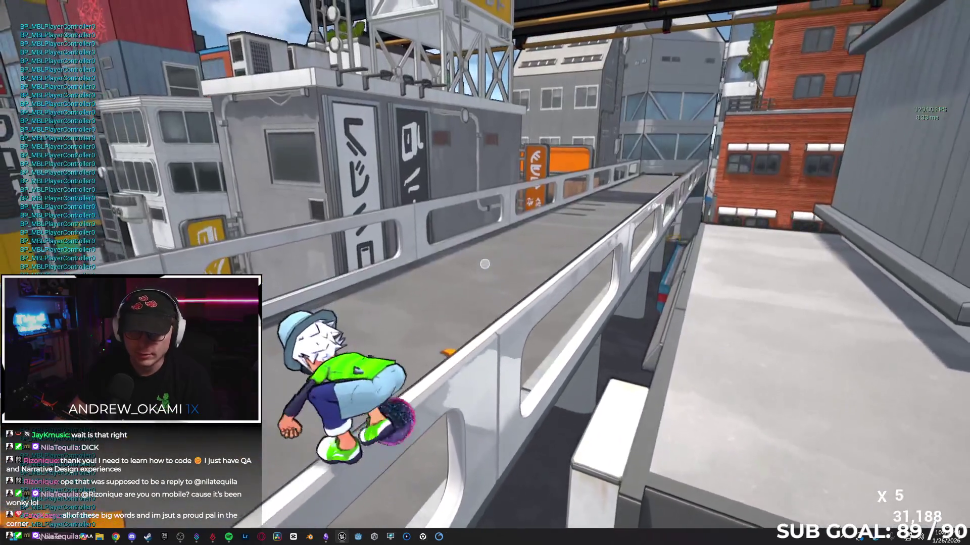
key(space)
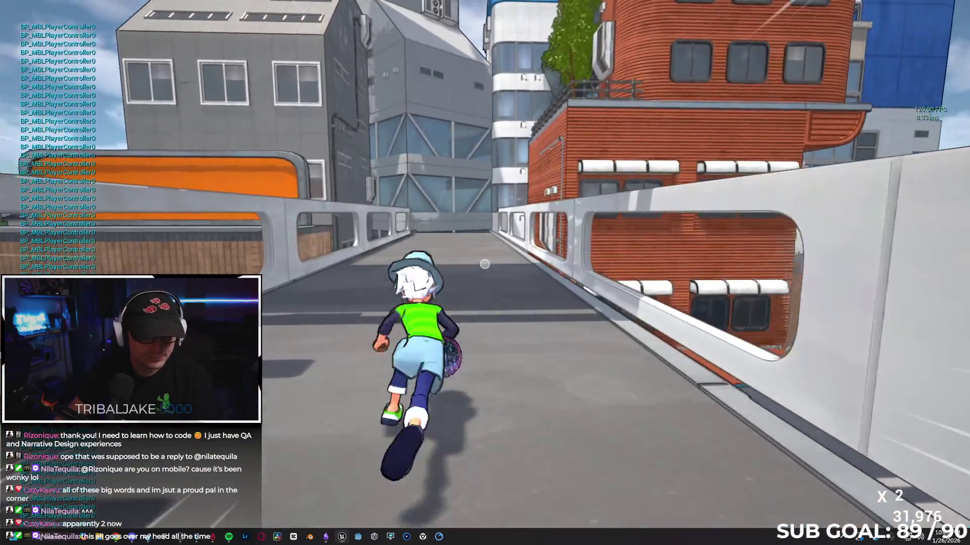
key(Escape)
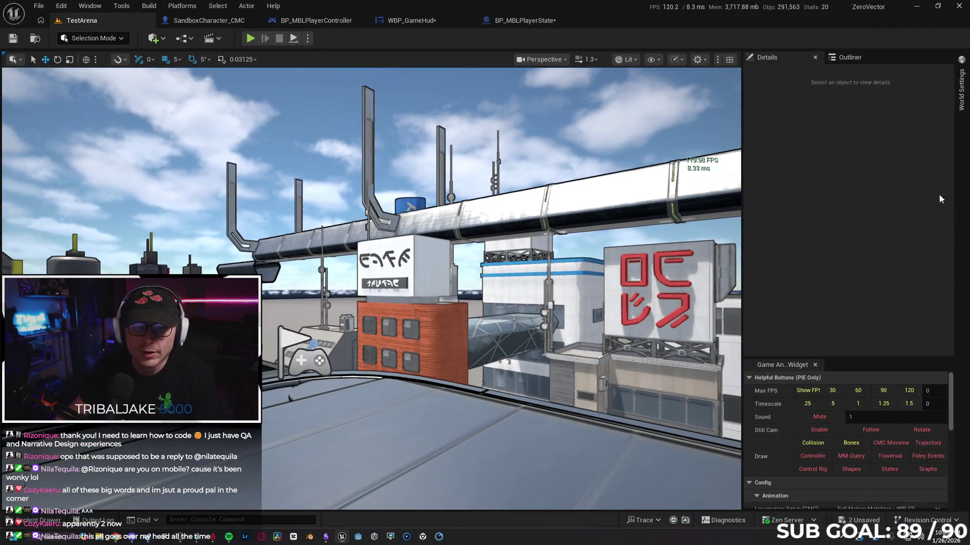
Open Level_AllCharacters from File > Recent Levels
click(39, 6)
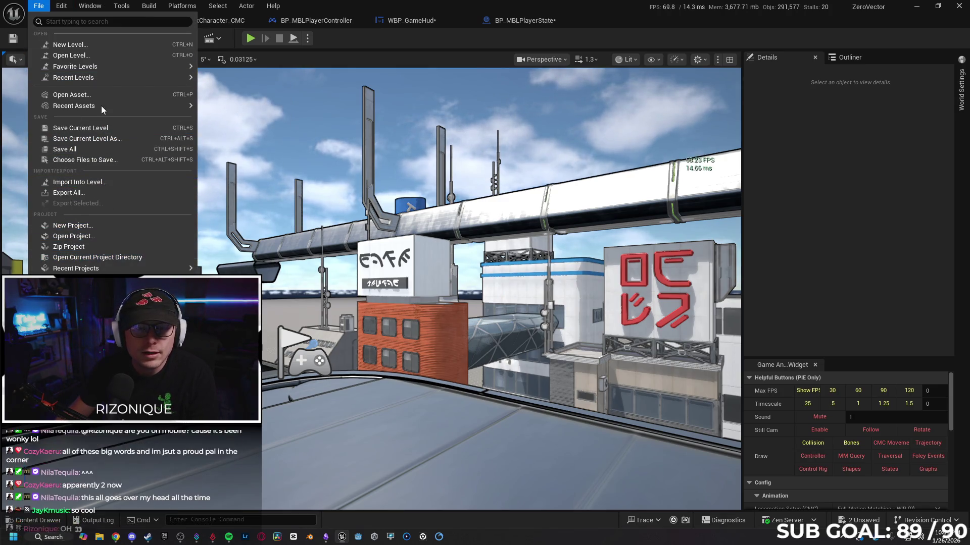
mouse_move(92, 78)
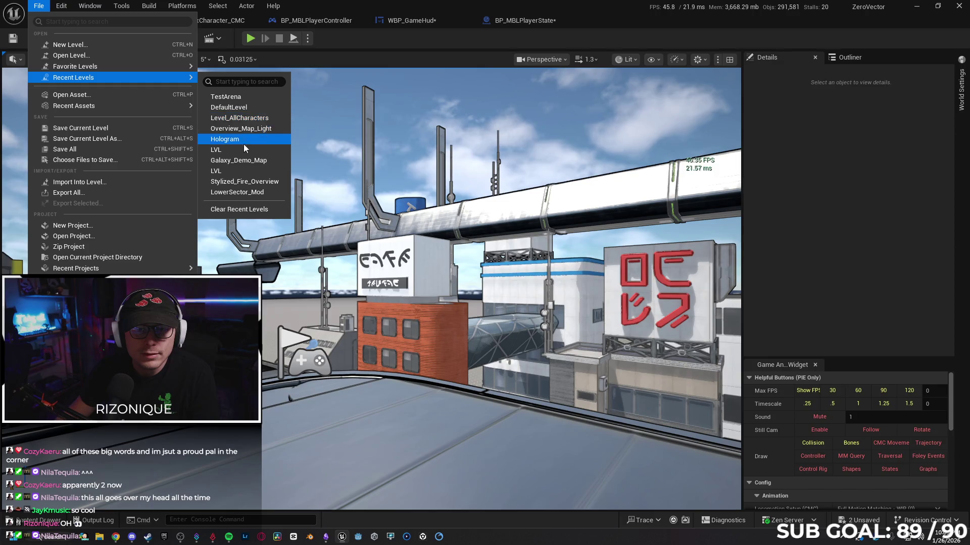
click(417, 244)
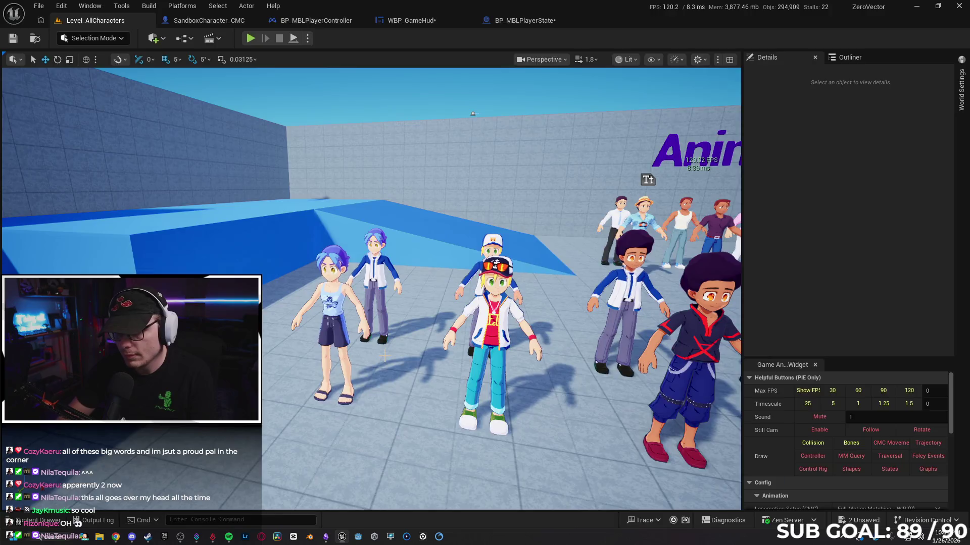
Make the viewport fullscreen with F11 and fly right along the character lineup to the robot
key(F11)
scroll(485, 273, down, 5)
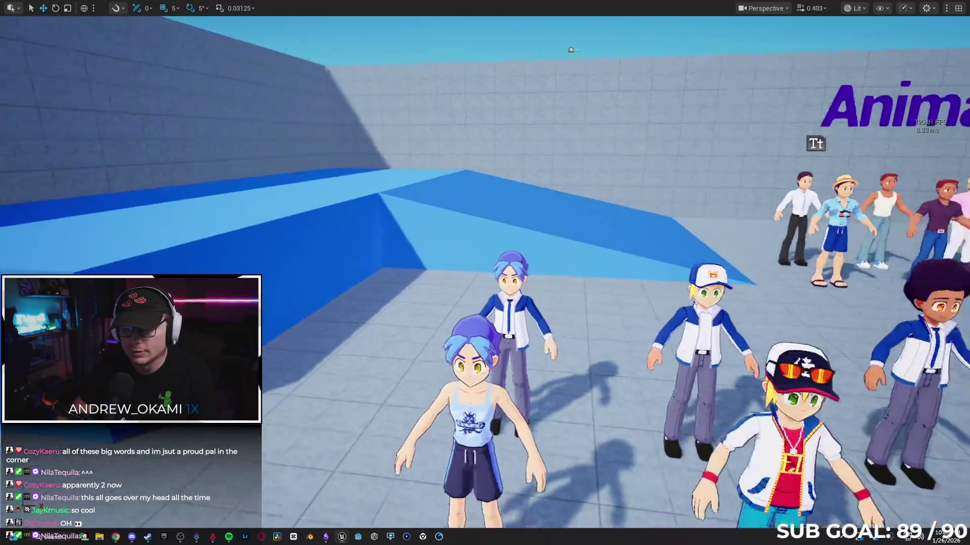
scroll(485, 273, down, 2)
key(w)
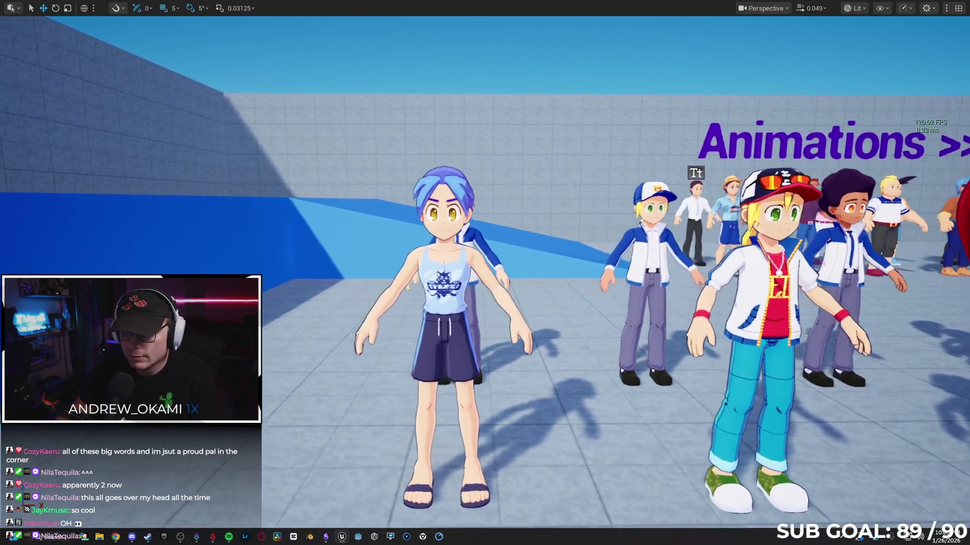
key(d)
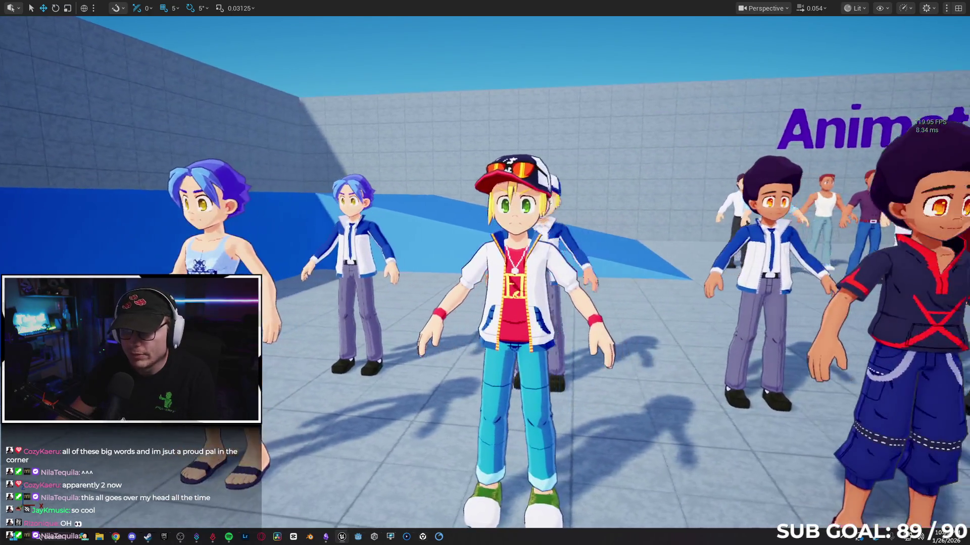
key(d)
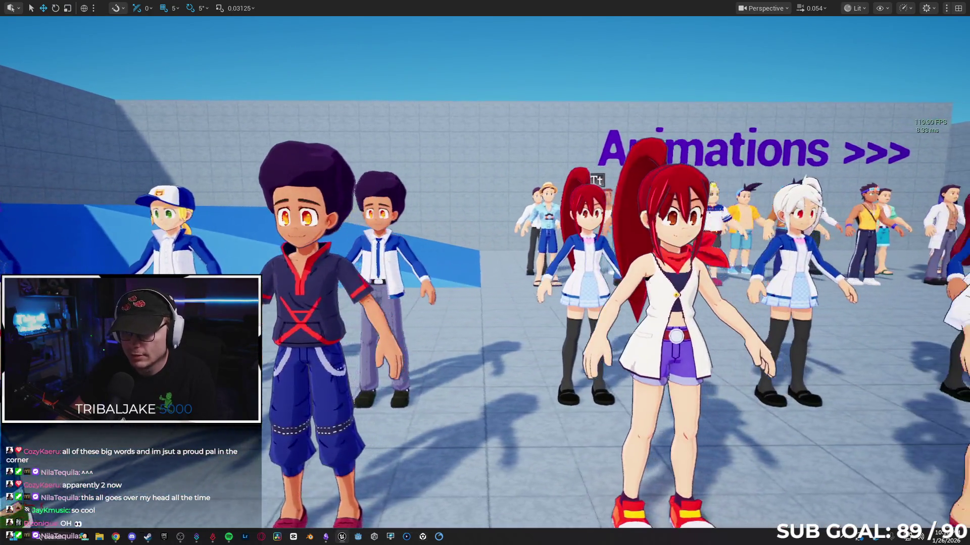
key(d)
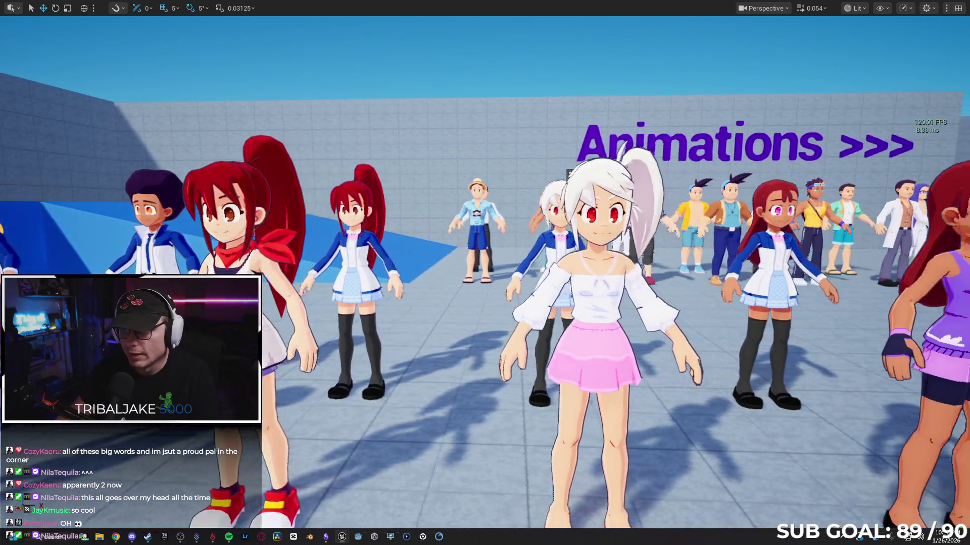
key(d)
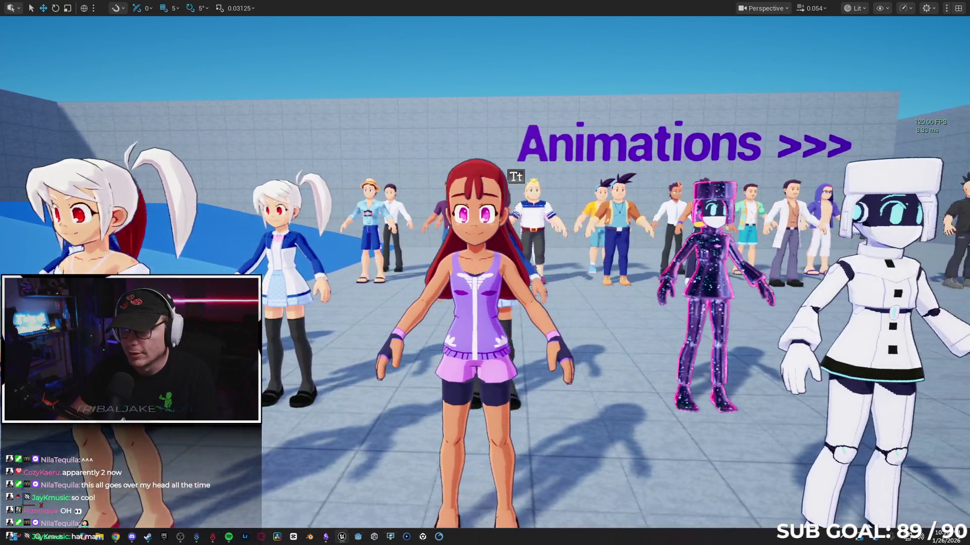
key(d)
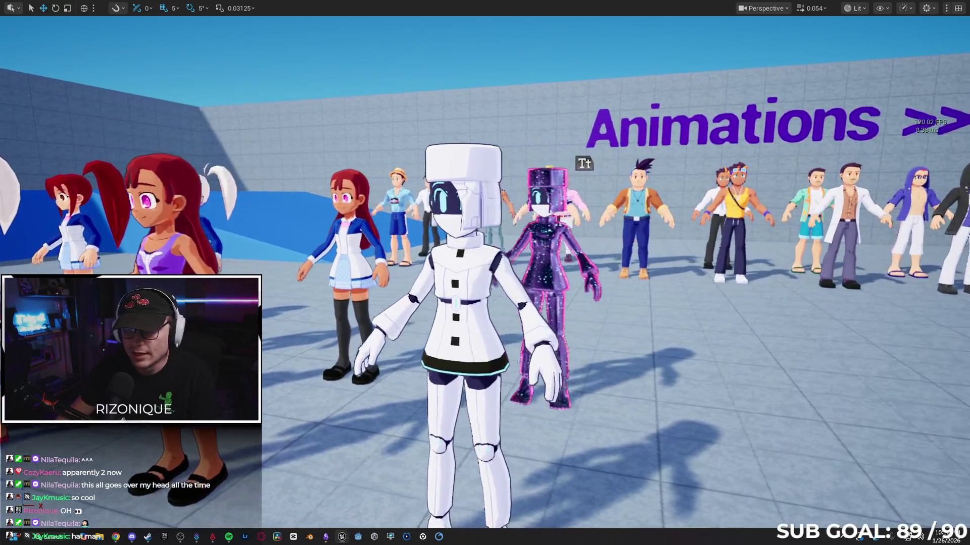
click(326, 538)
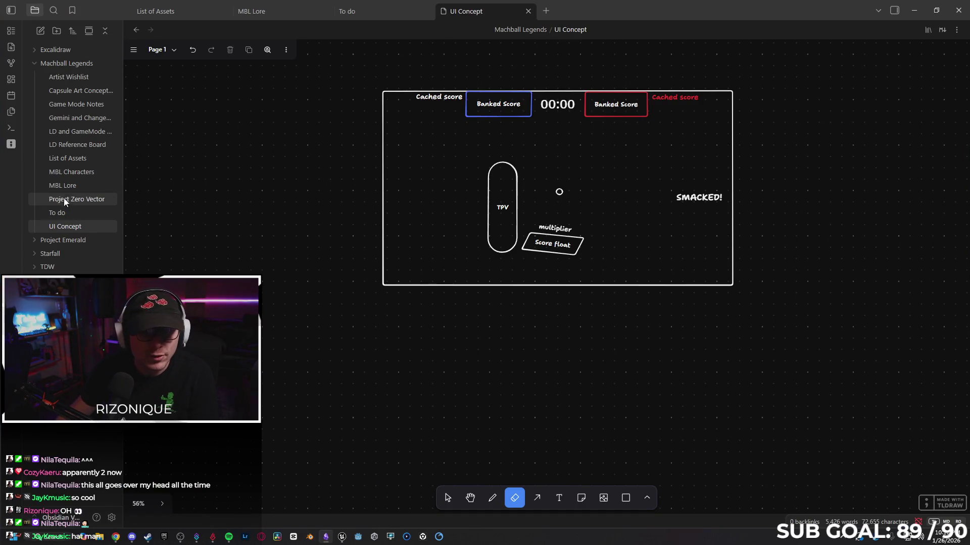
Open the MBL Lore and MBL Characters notes, then minimize Obsidian to view the character lineup
click(65, 186)
click(72, 173)
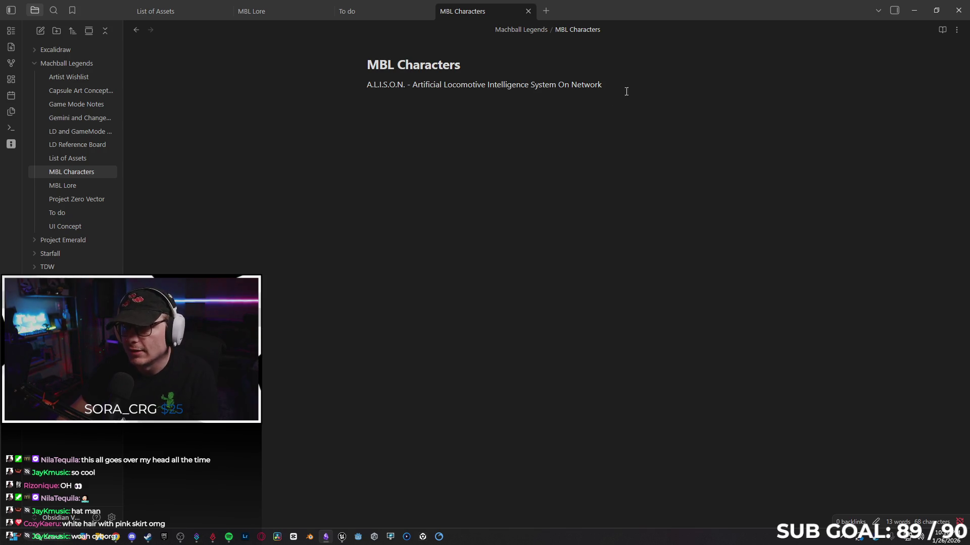
click(917, 11)
mouse_move(563, 229)
mouse_down()
mouse_move(571, 230)
mouse_move(563, 229)
mouse_up()
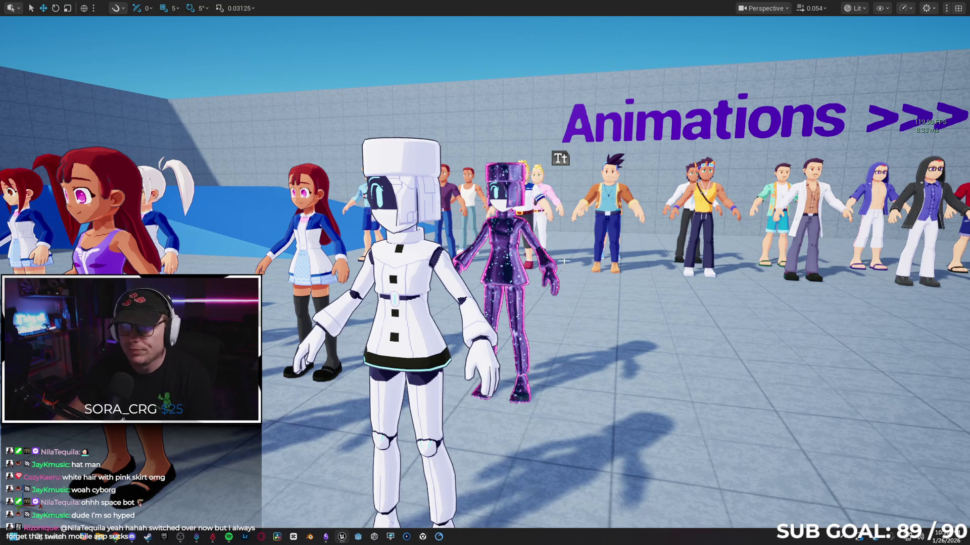
scroll(564, 261, up, 10)
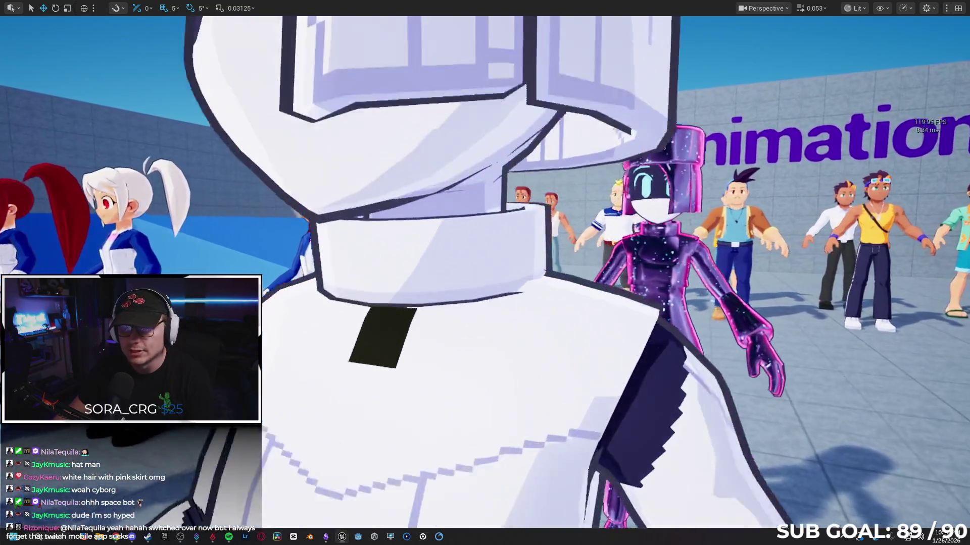
scroll(485, 273, down, 10)
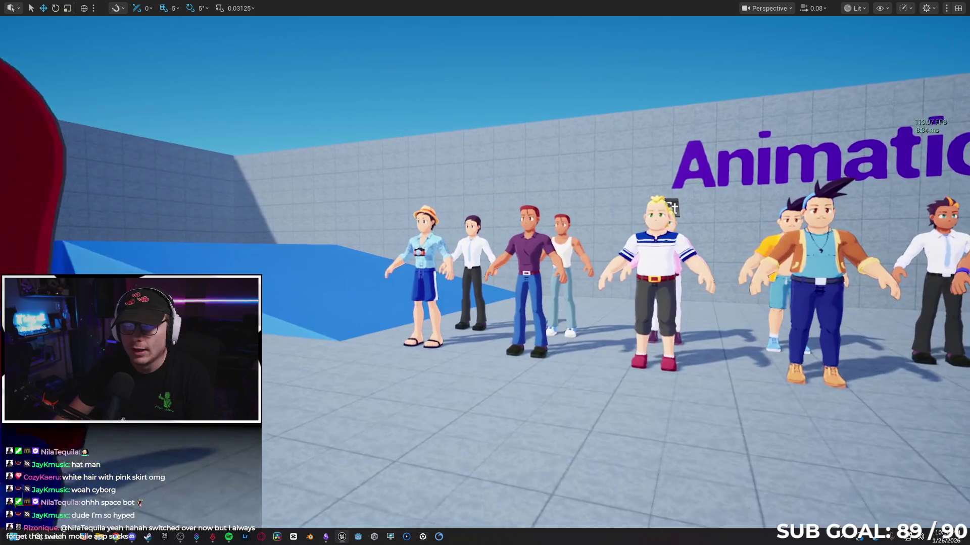
scroll(484, 273, up, 3)
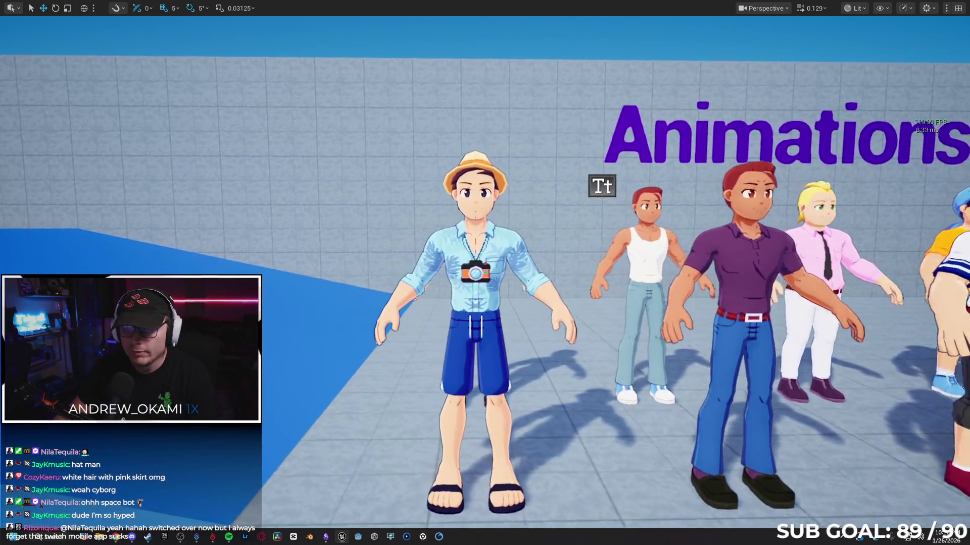
scroll(485, 273, down, 2)
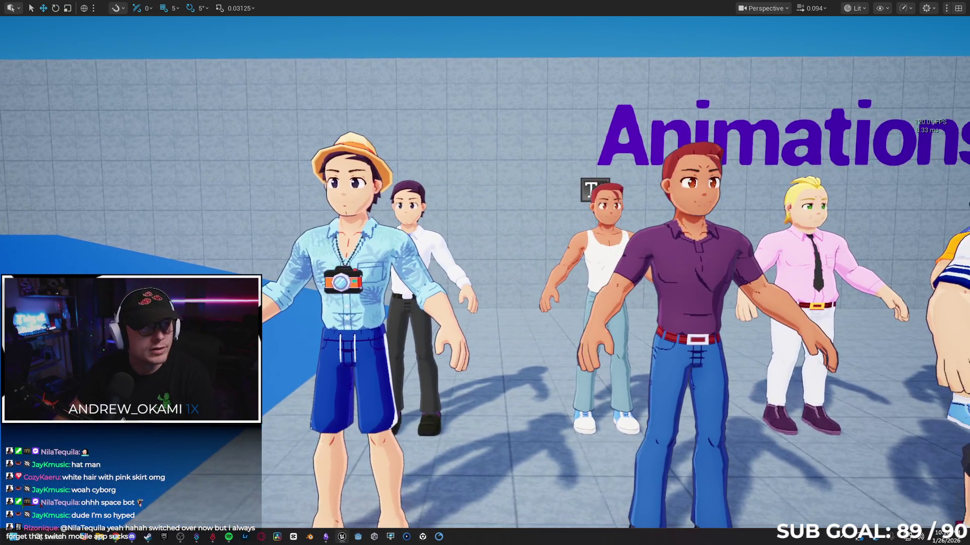
key(d)
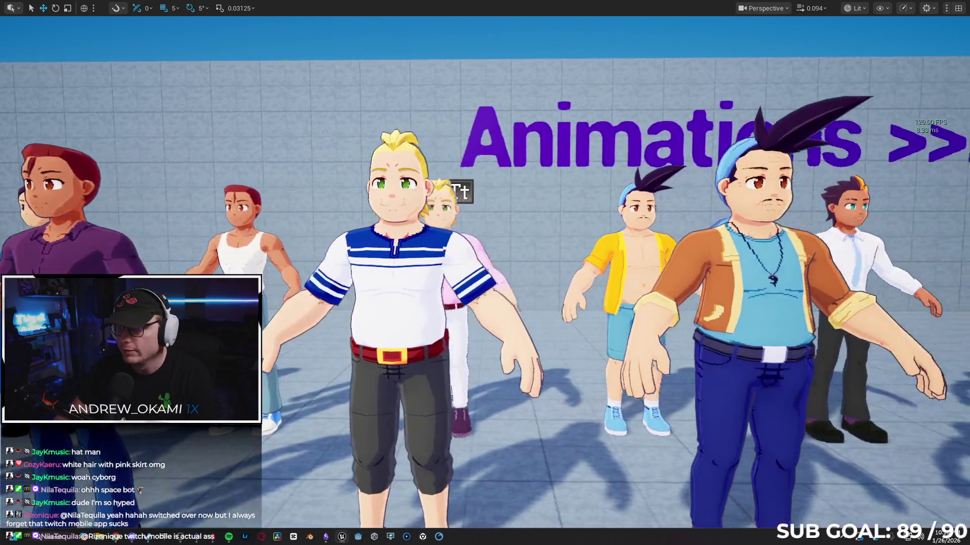
key(d)
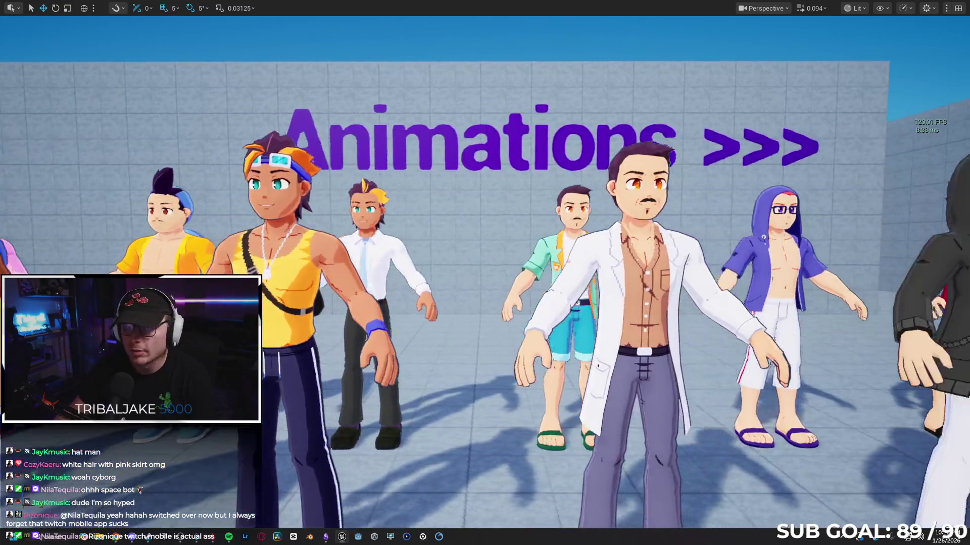
key(d)
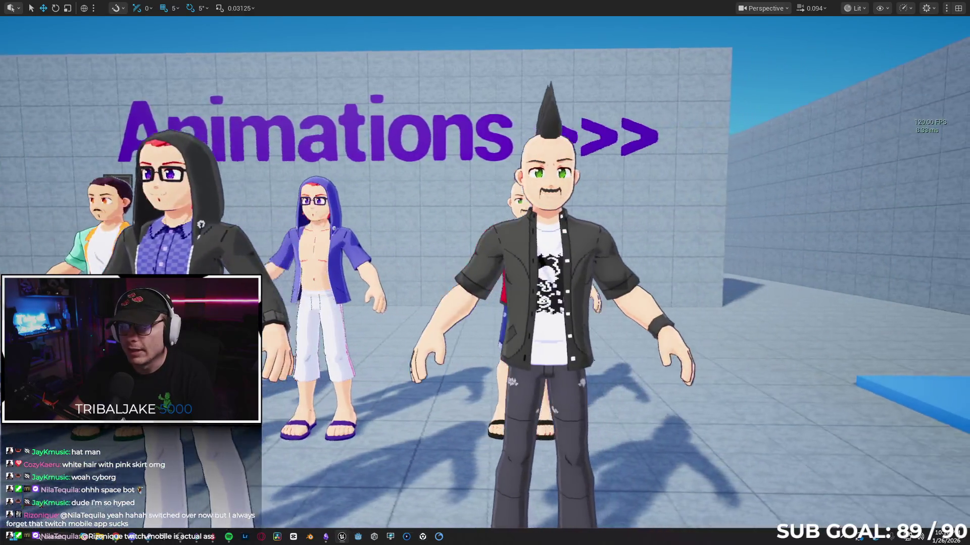
scroll(484, 272, up, 3)
key(d)
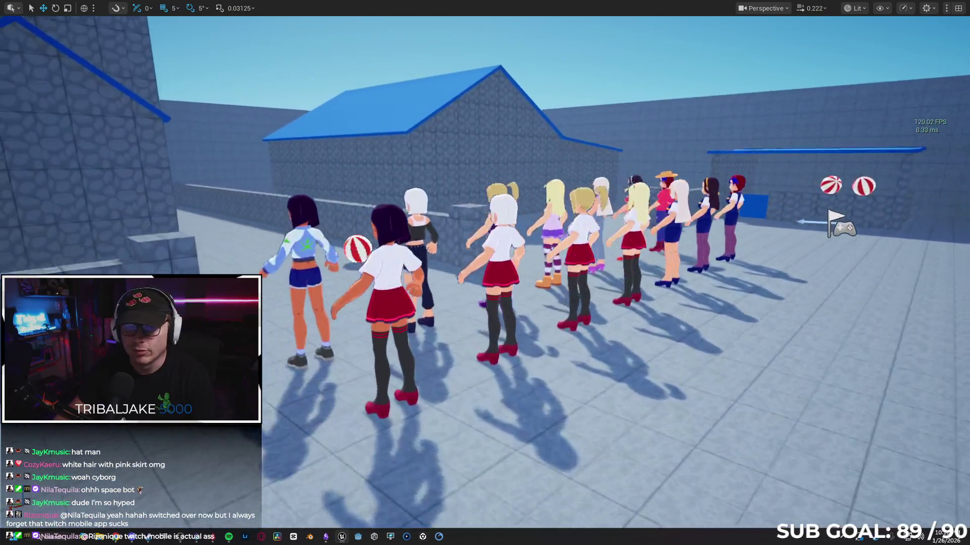
scroll(484, 272, down, 2)
key(w)
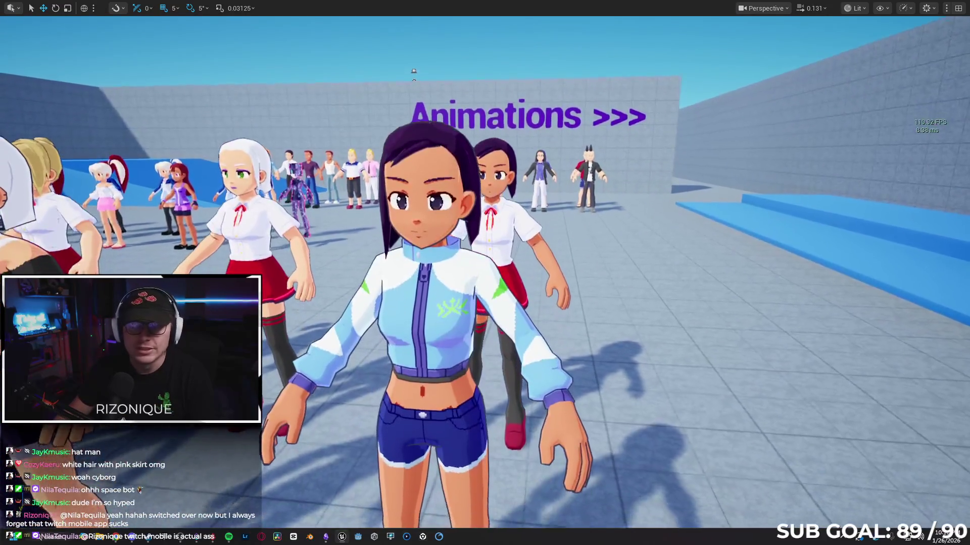
drag(485, 272, 484, 253)
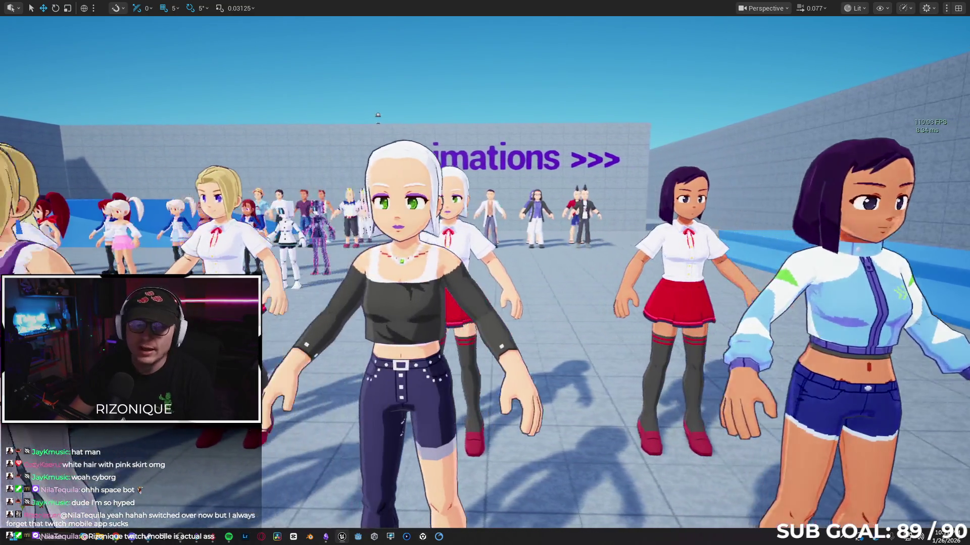
key(a)
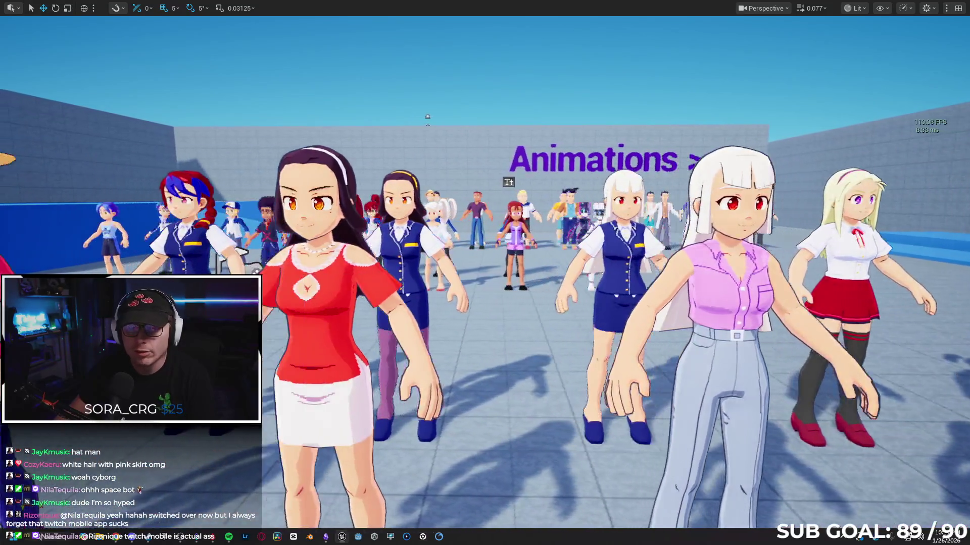
key(a)
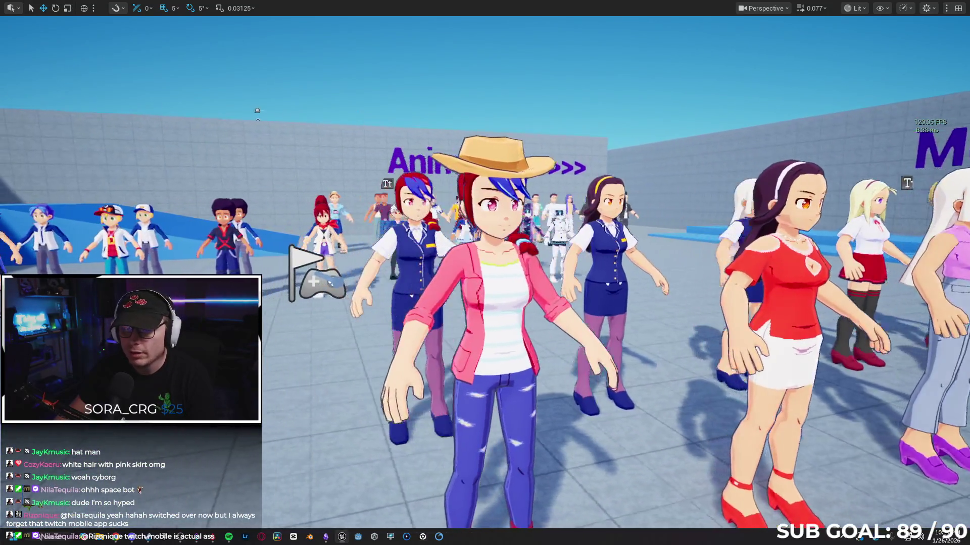
key(a)
key(d)
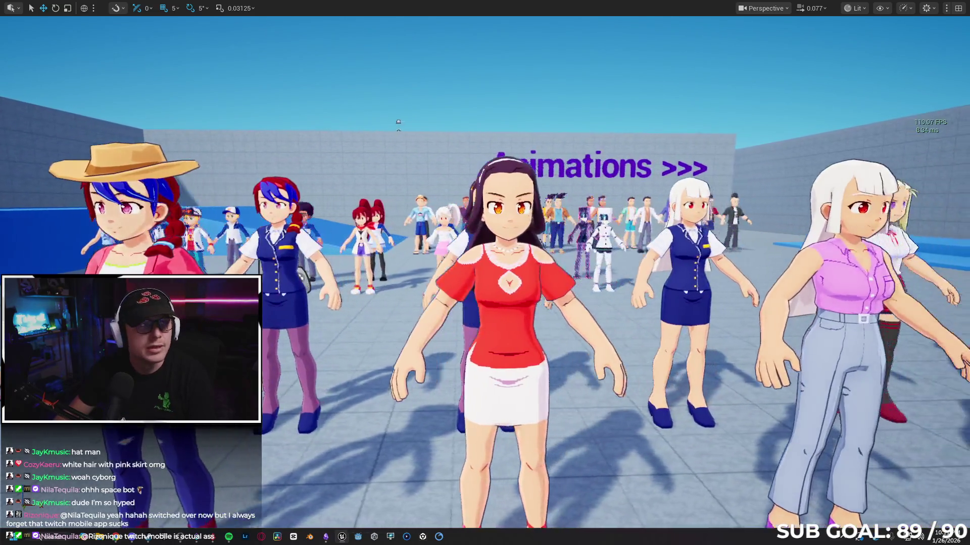
key(d)
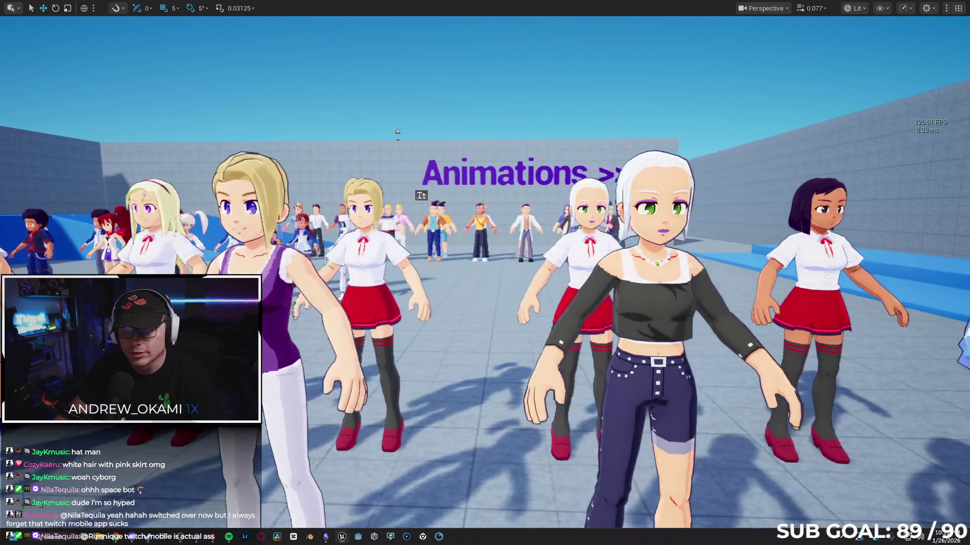
key(d)
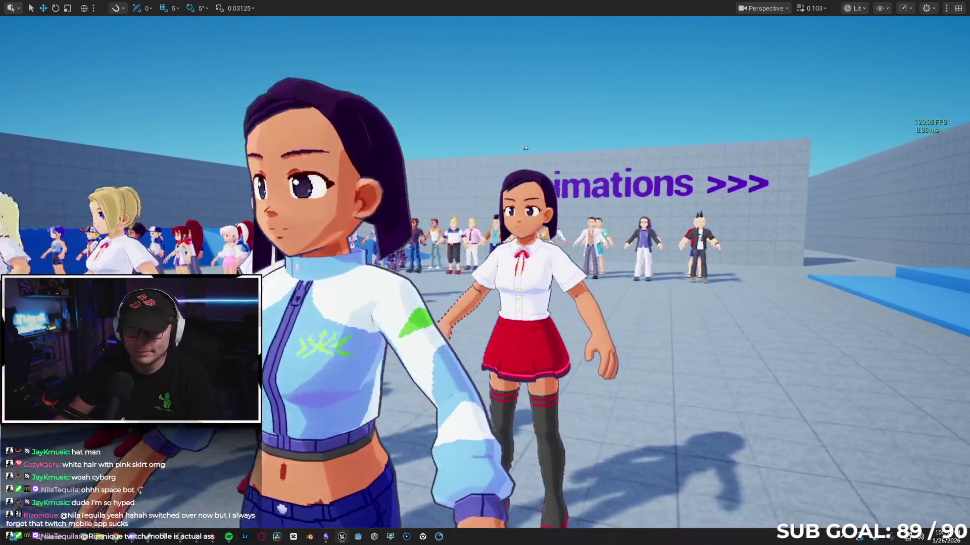
key(d)
scroll(485, 272, up, 1)
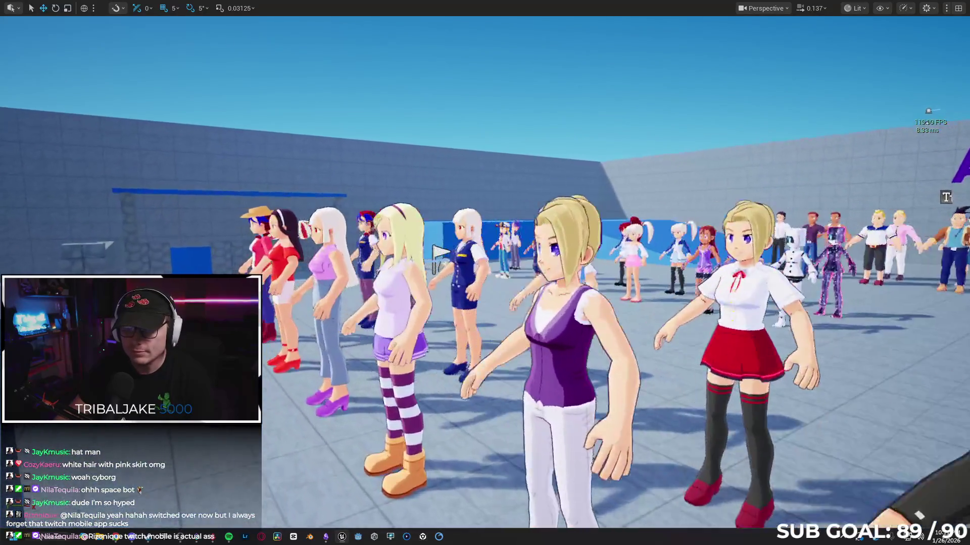
key(d)
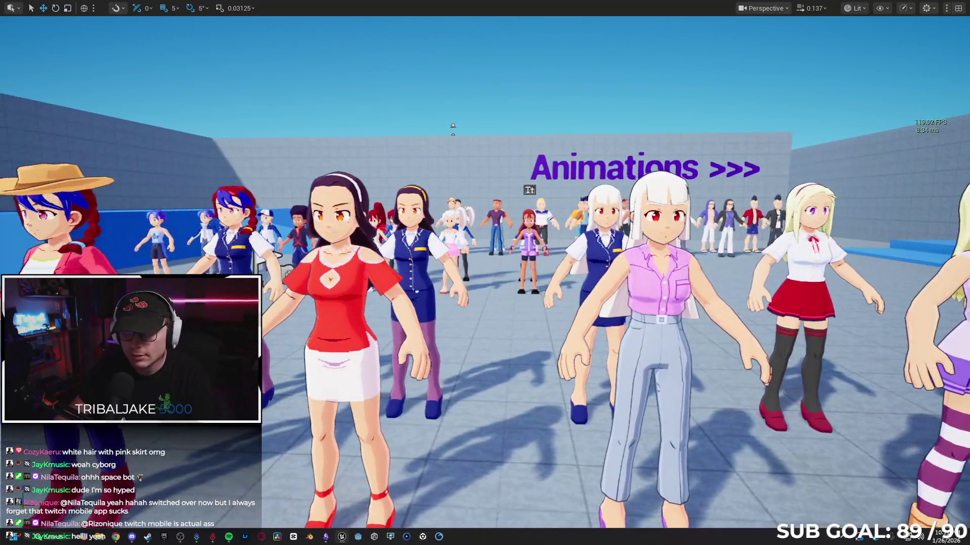
key(d)
key(d)
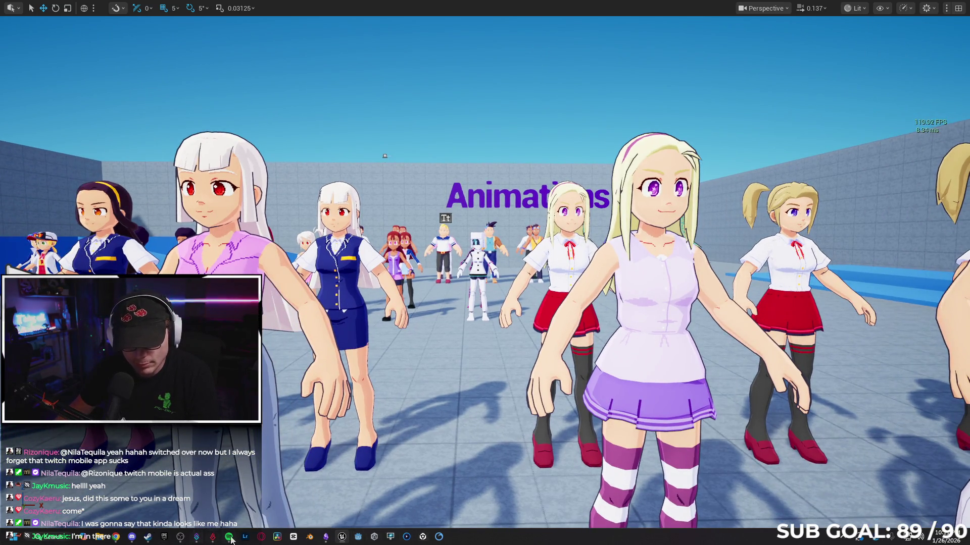
Open The Apocryphon of Sothen from the Starfall folder and scroll to its Monas–Noema–Aperion diagram
click(325, 538)
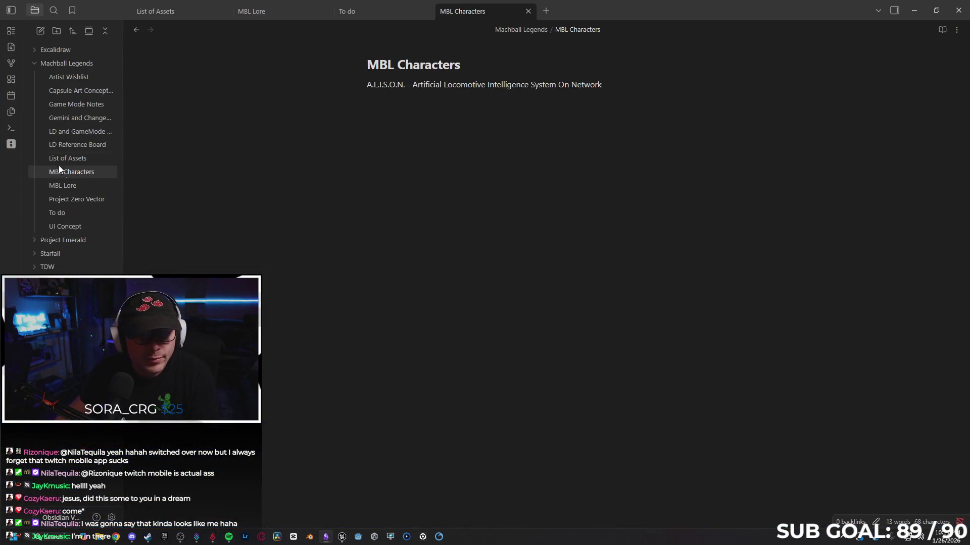
click(35, 62)
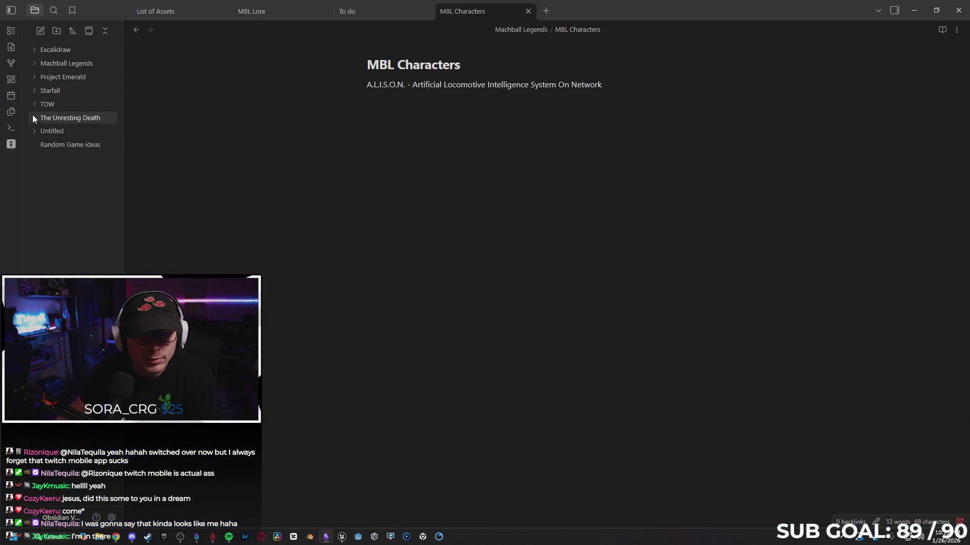
click(33, 92)
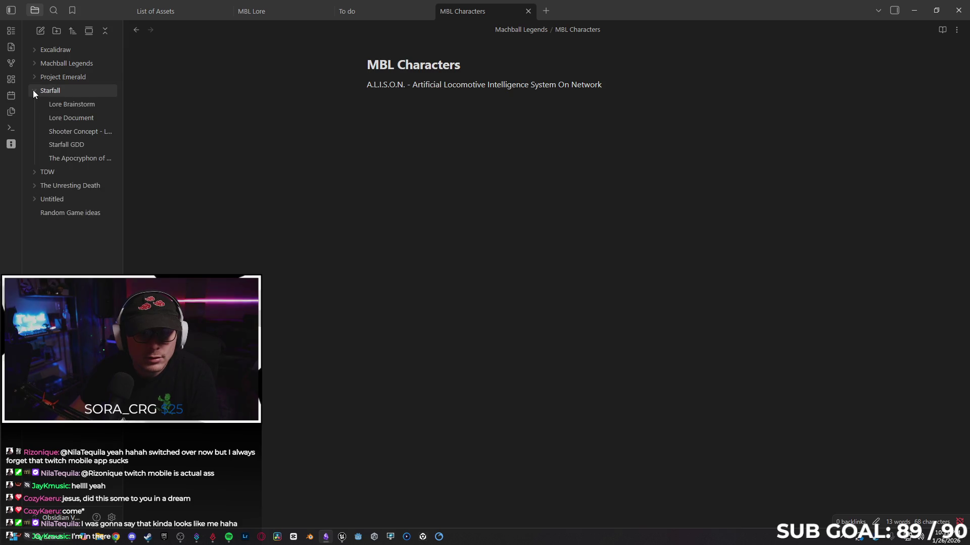
click(61, 118)
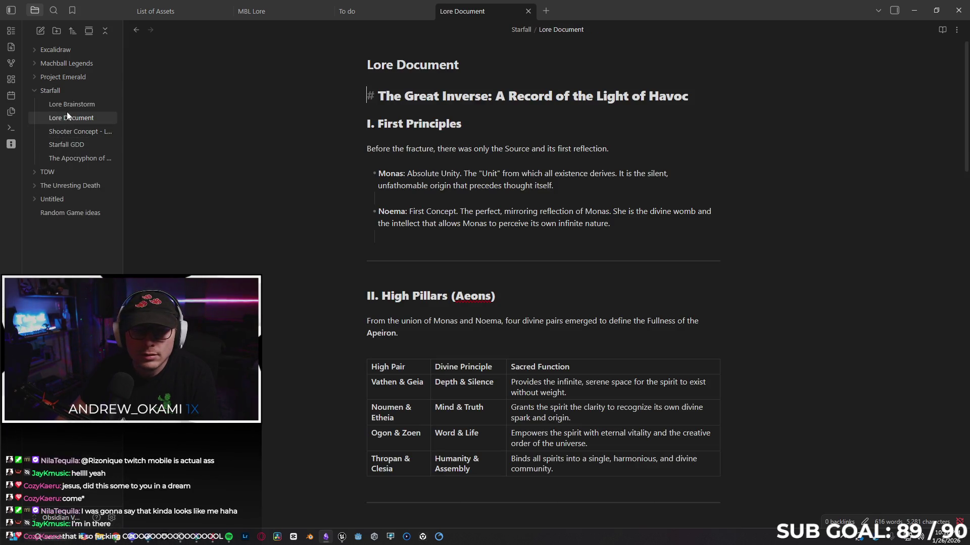
click(66, 105)
click(80, 158)
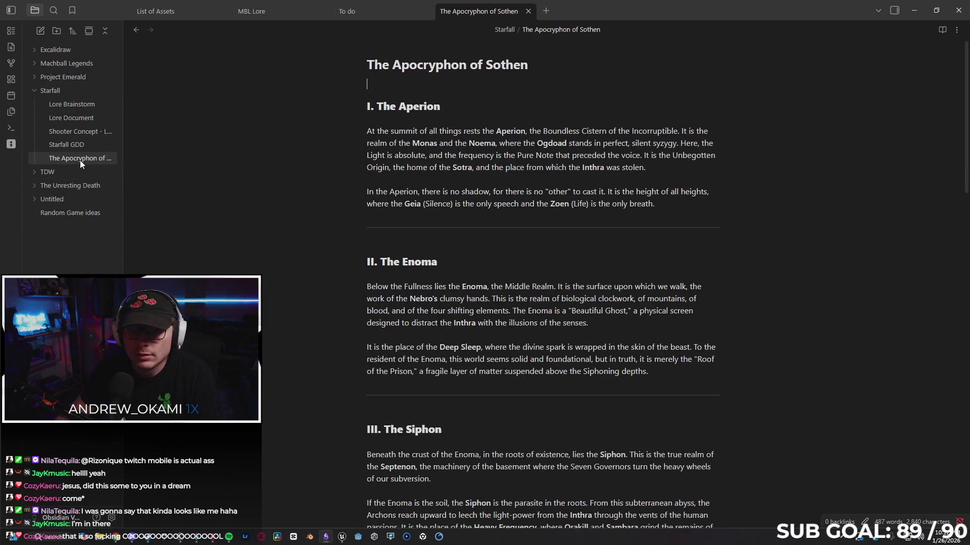
scroll(293, 182, down, 15)
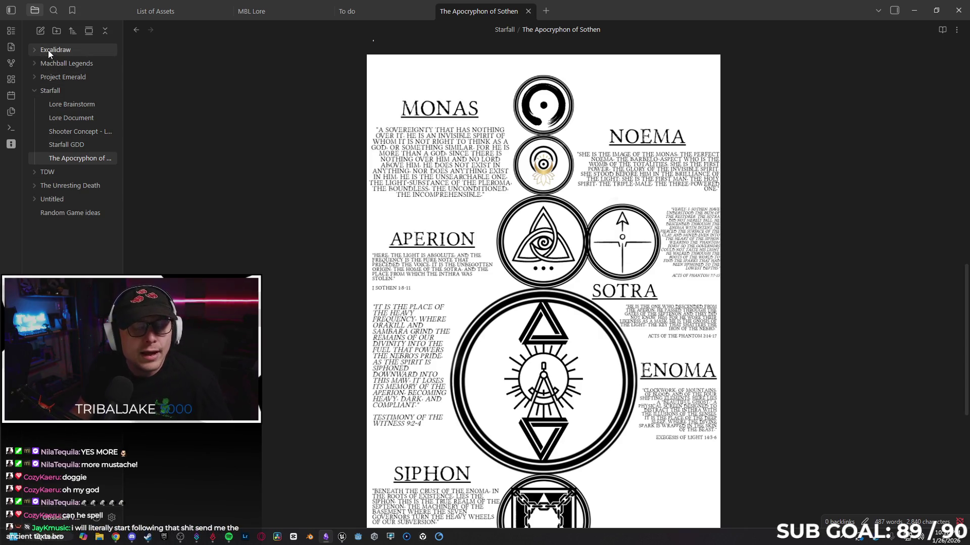
click(32, 63)
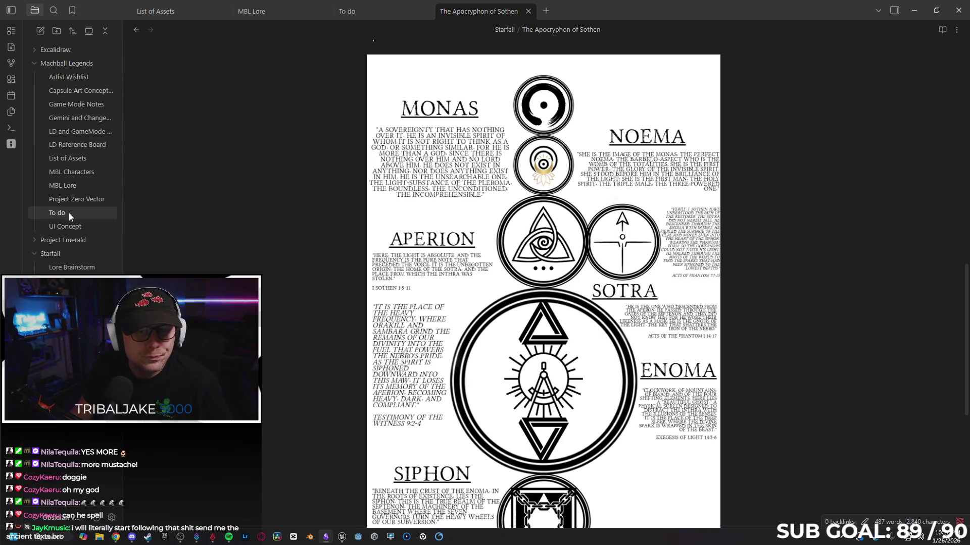
Open the LD and GameMode Concept Work board and switch the music to the Meso Emo Screamo playlist
click(85, 131)
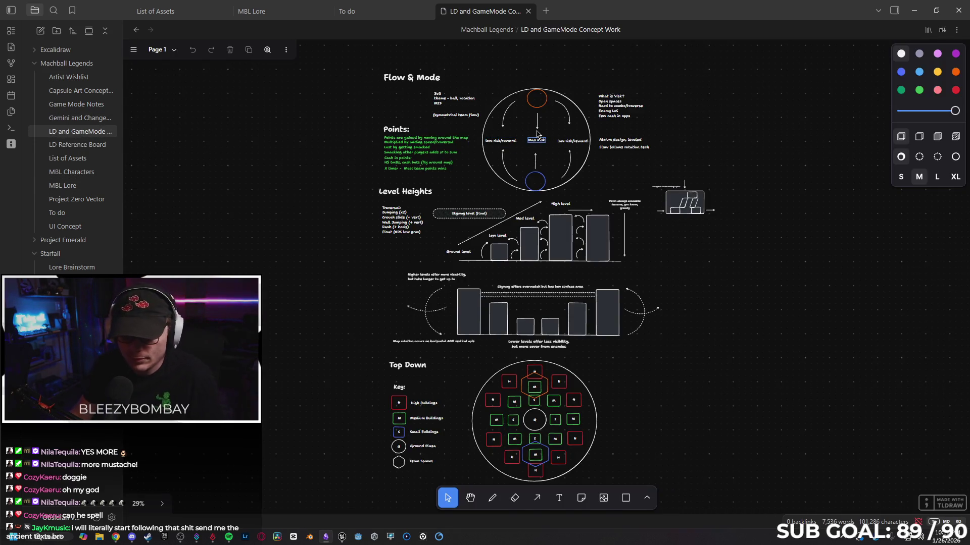
scroll(538, 135, up, 3)
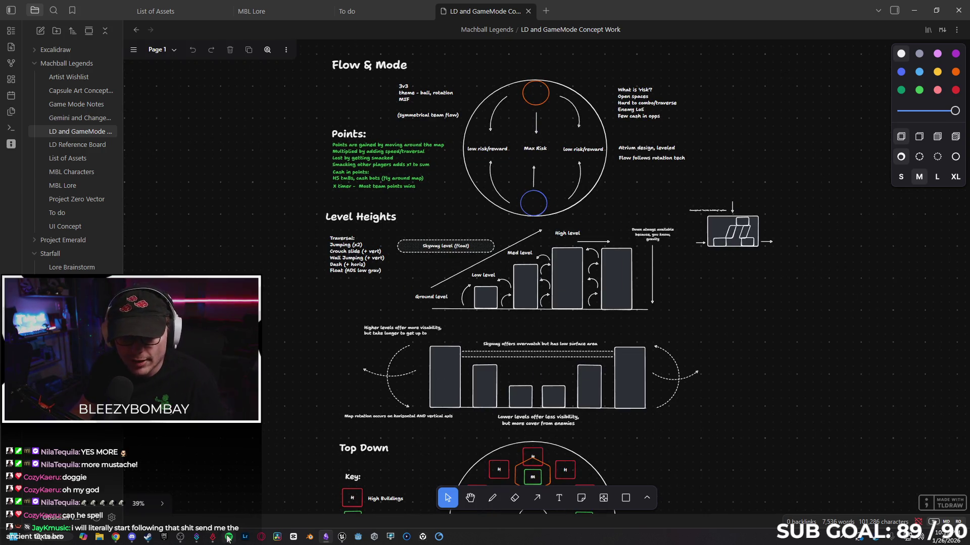
click(228, 537)
click(399, 114)
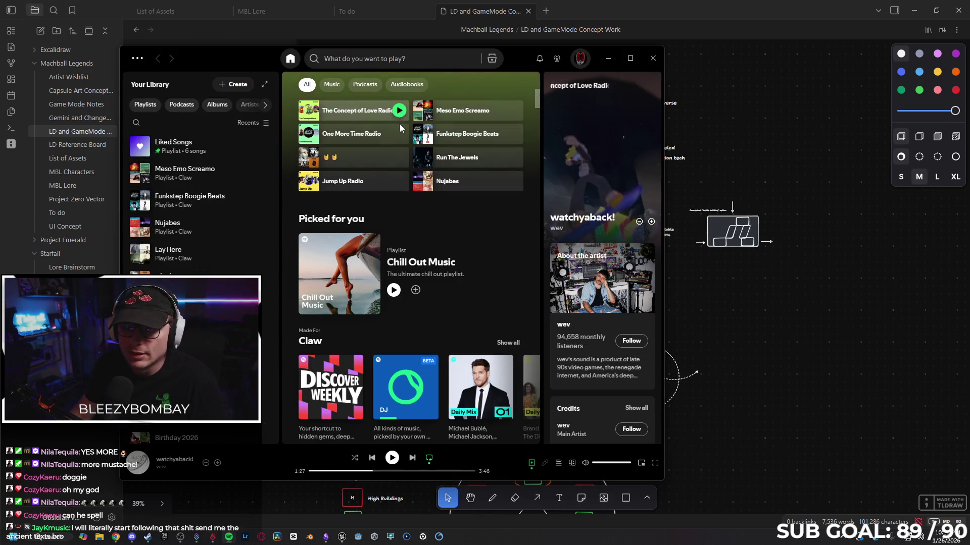
click(514, 111)
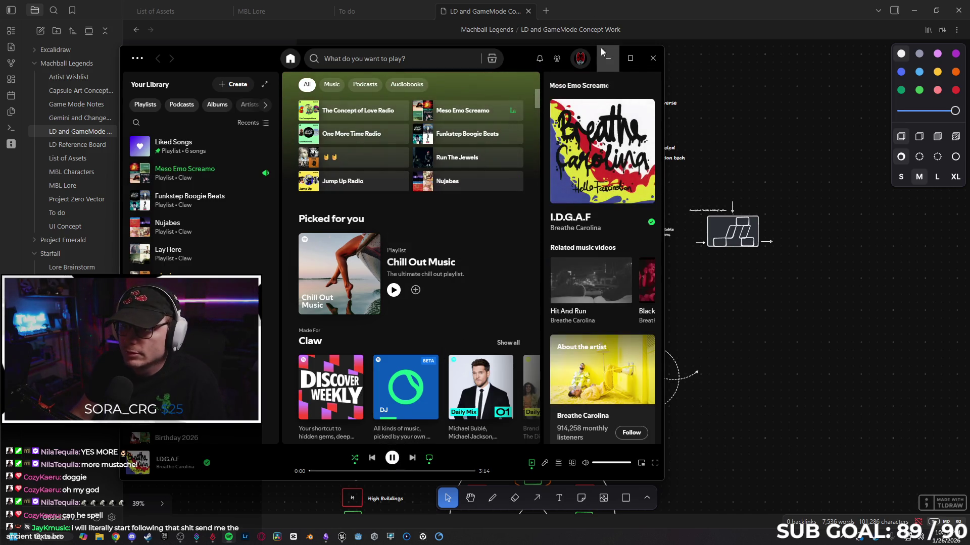
click(602, 53)
Scroll and pan around the concept board, then open the UI Concept board
scroll(525, 127, up, 3)
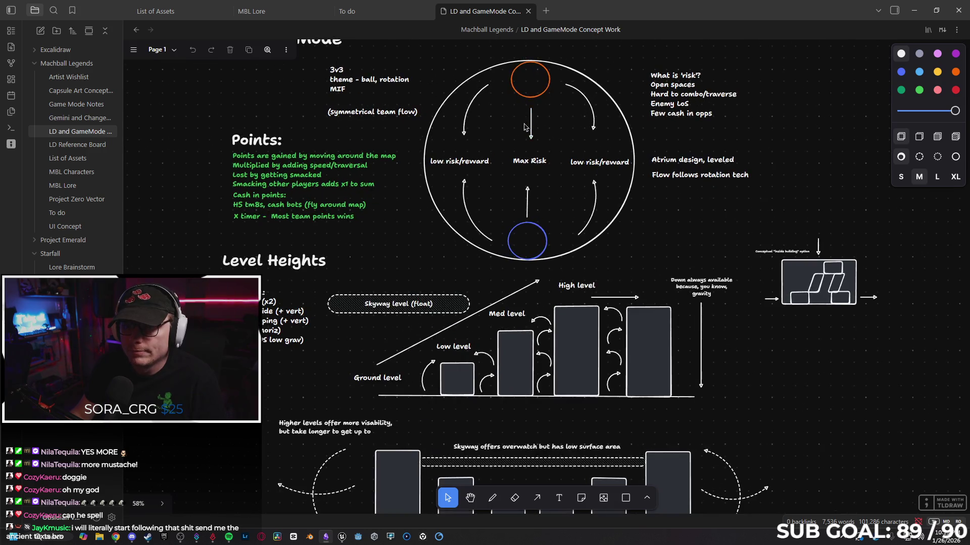
scroll(525, 127, up, 2)
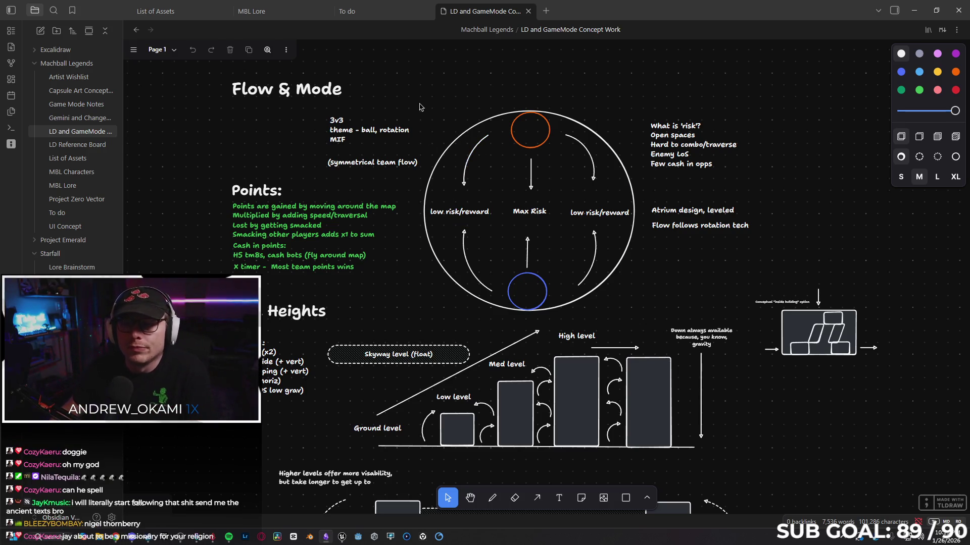
drag(422, 106, 450, 103)
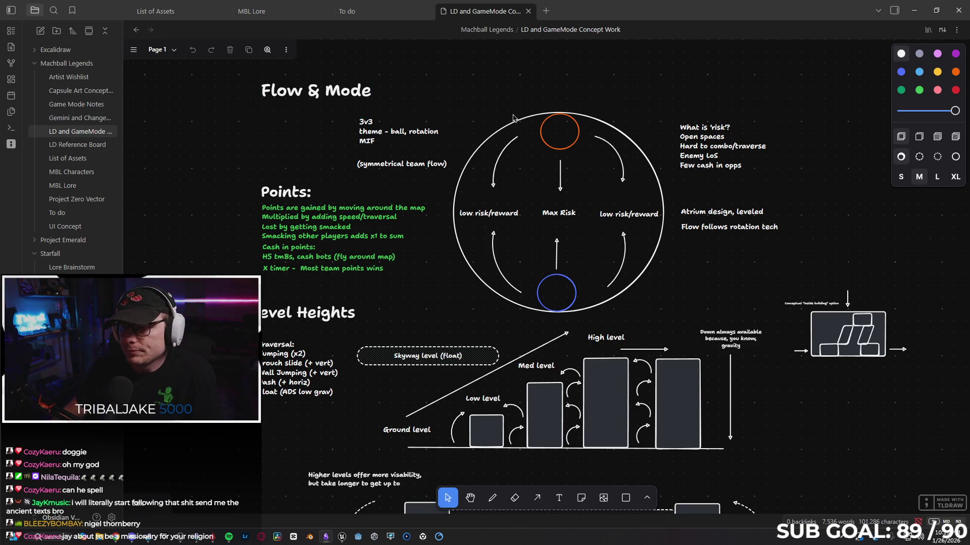
scroll(639, 182, down, 5)
scroll(642, 202, down, 3)
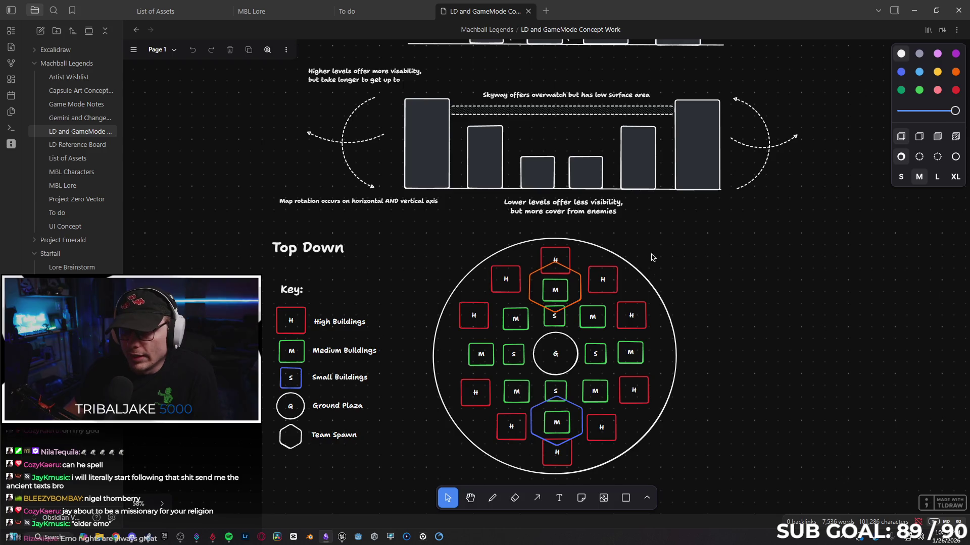
scroll(652, 290, down, 1)
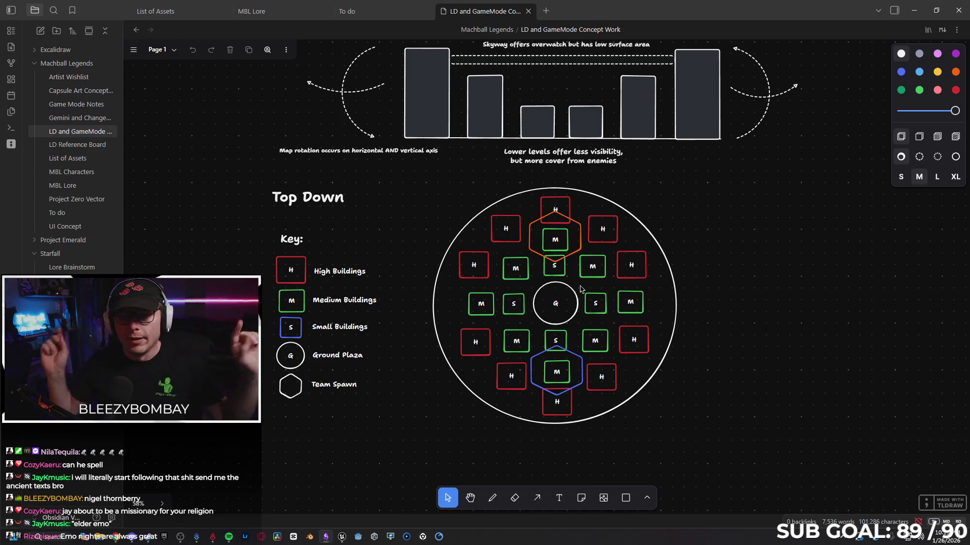
scroll(580, 289, up, 5)
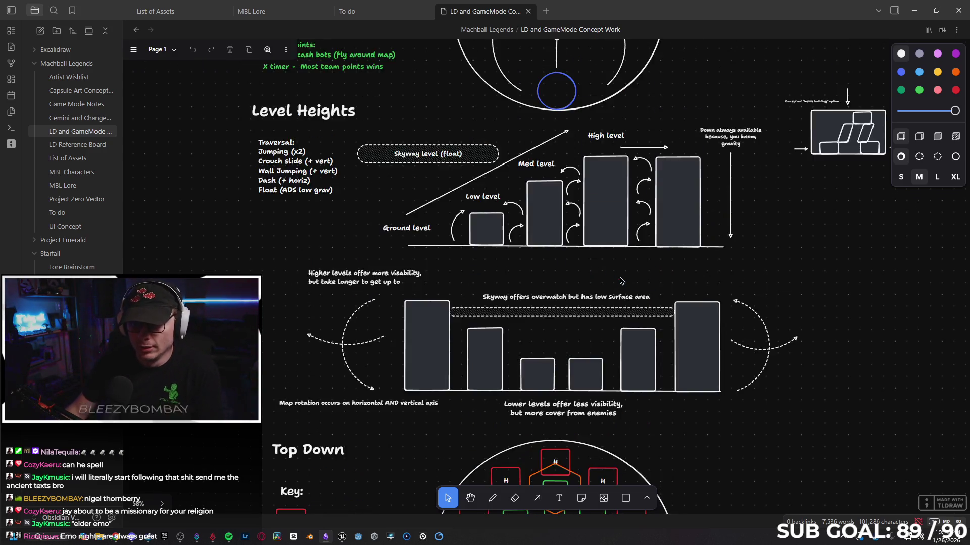
scroll(621, 281, up, 4)
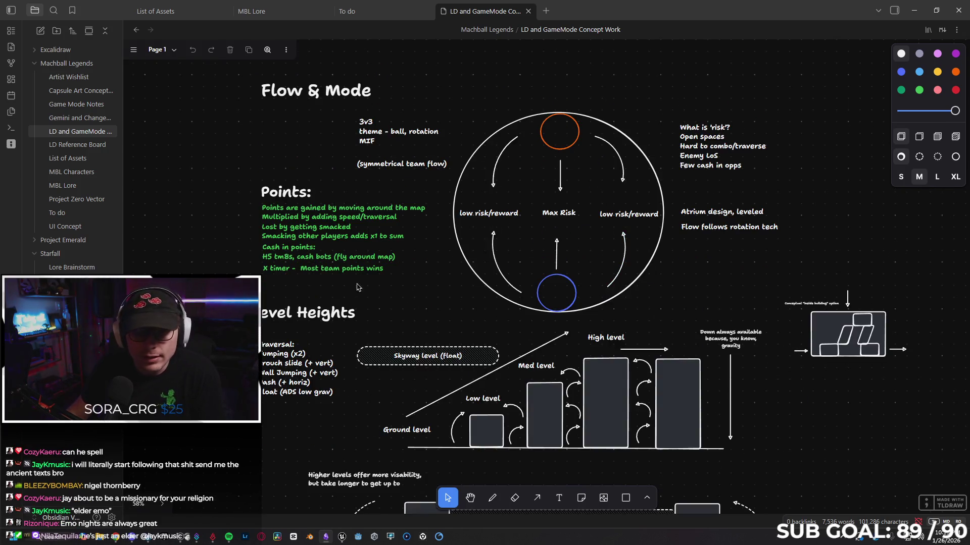
click(81, 226)
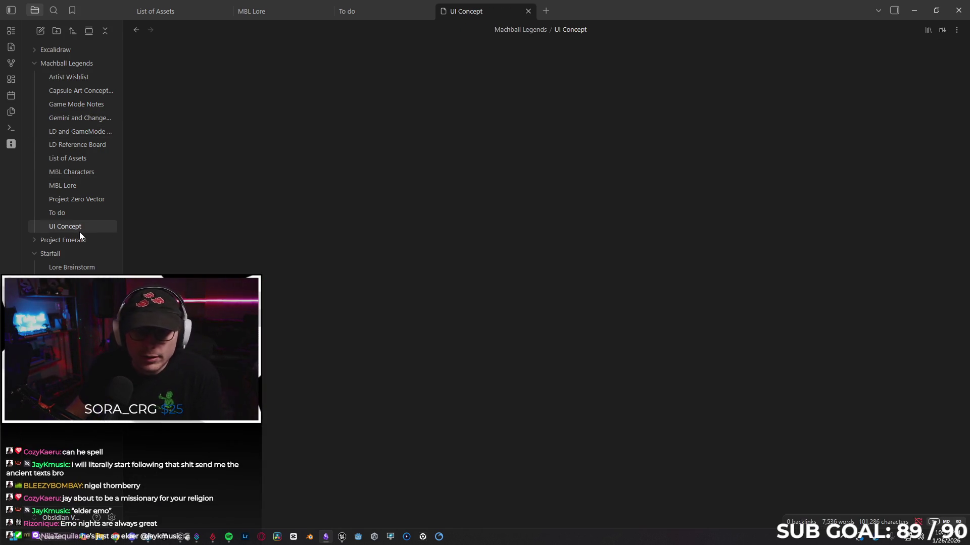
scroll(536, 217, up, 5)
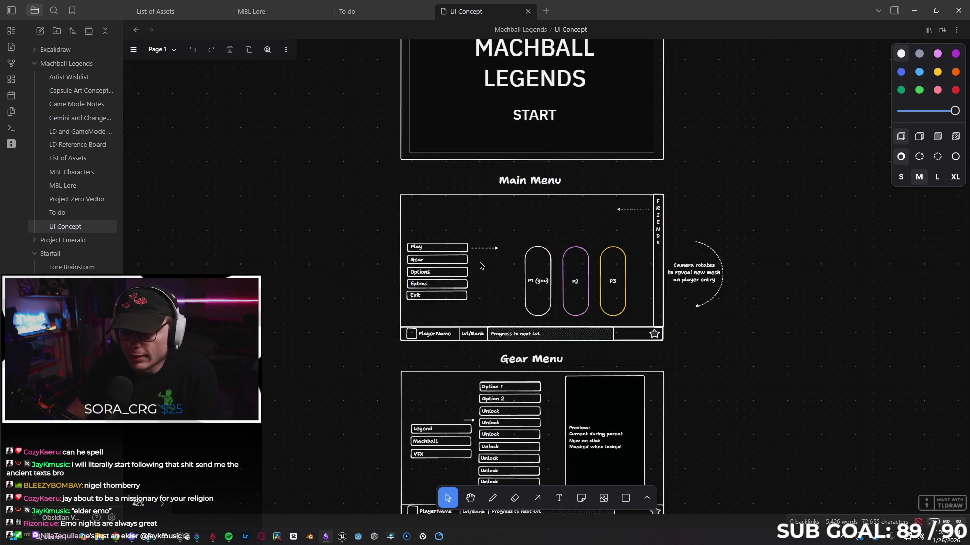
scroll(532, 270, up, 1)
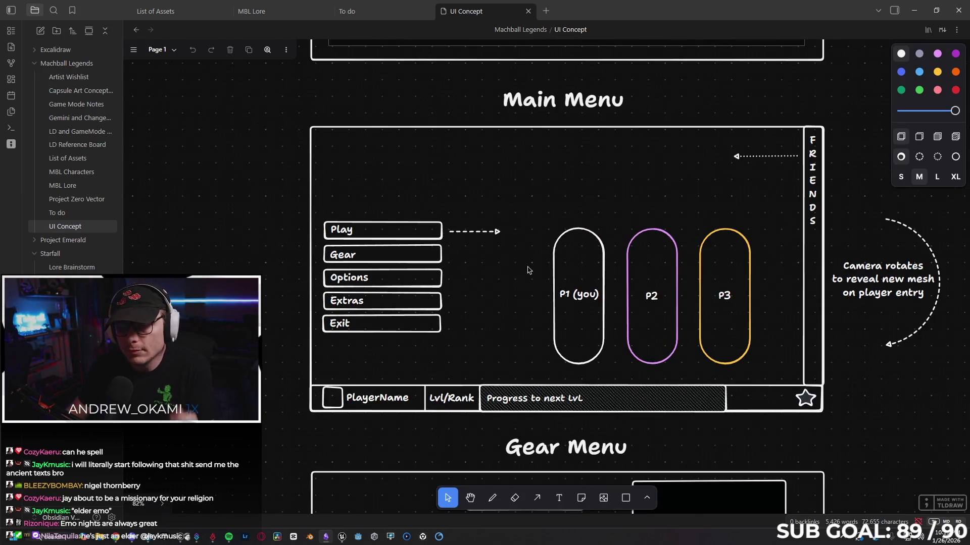
scroll(589, 275, down, 6)
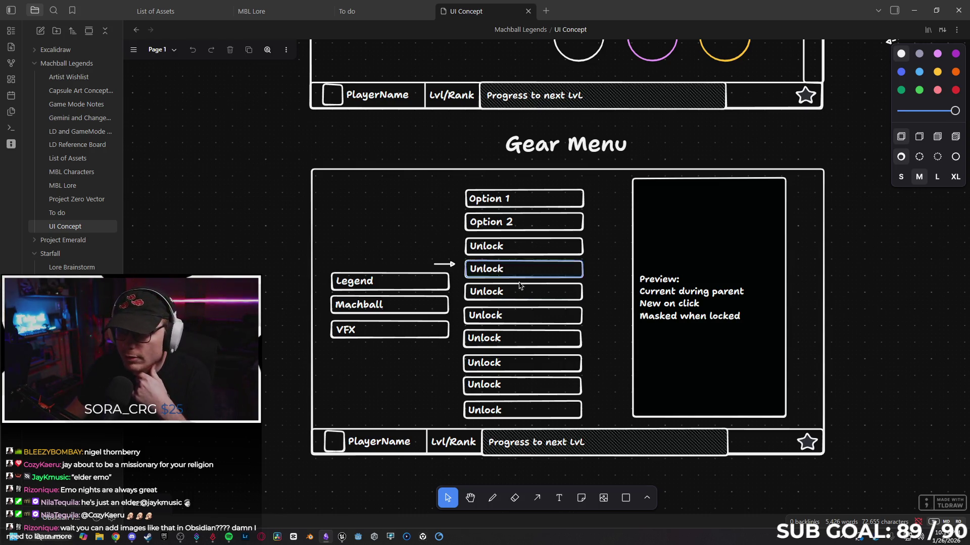
scroll(526, 298, down, 7)
scroll(542, 287, down, 1)
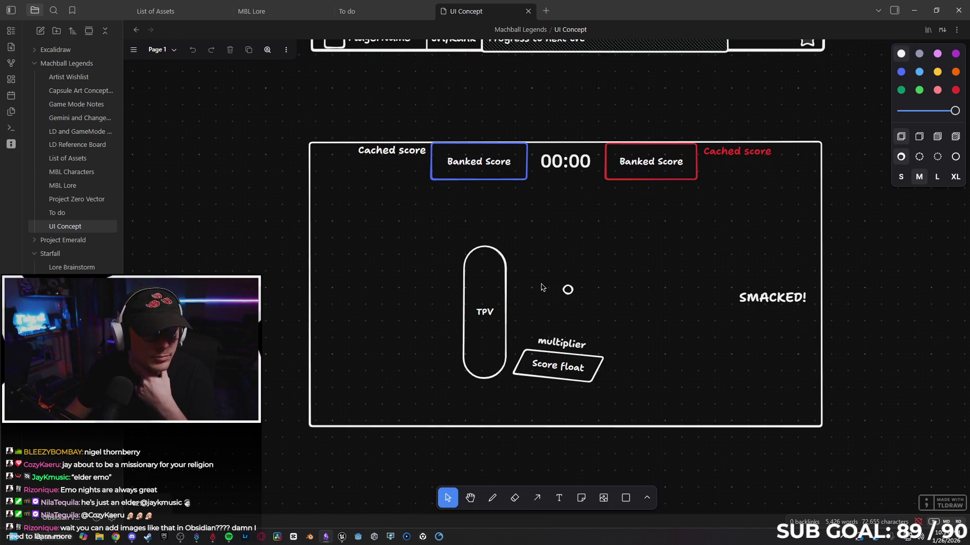
scroll(542, 287, up, 13)
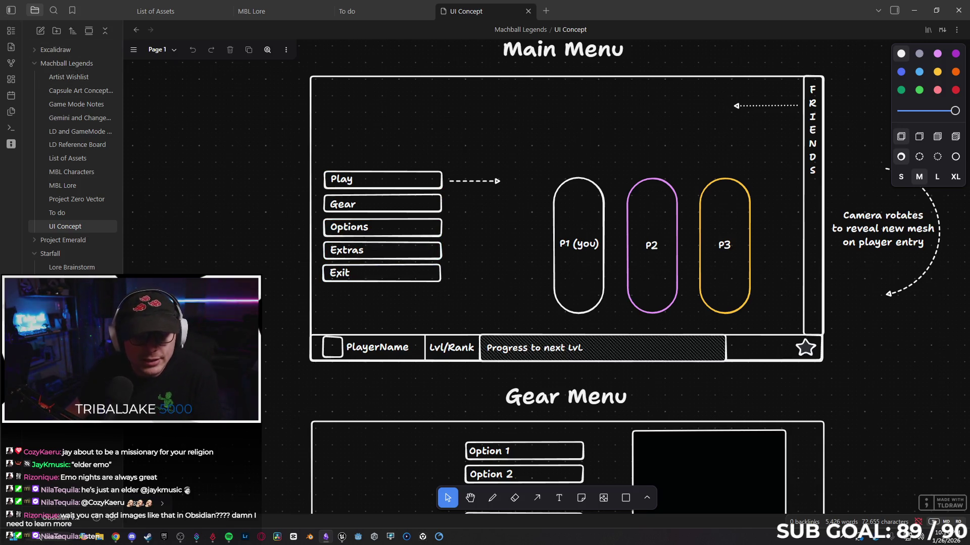
Look over the Tldraw and Community plugin settings, then start a new tldraw drawing
click(112, 519)
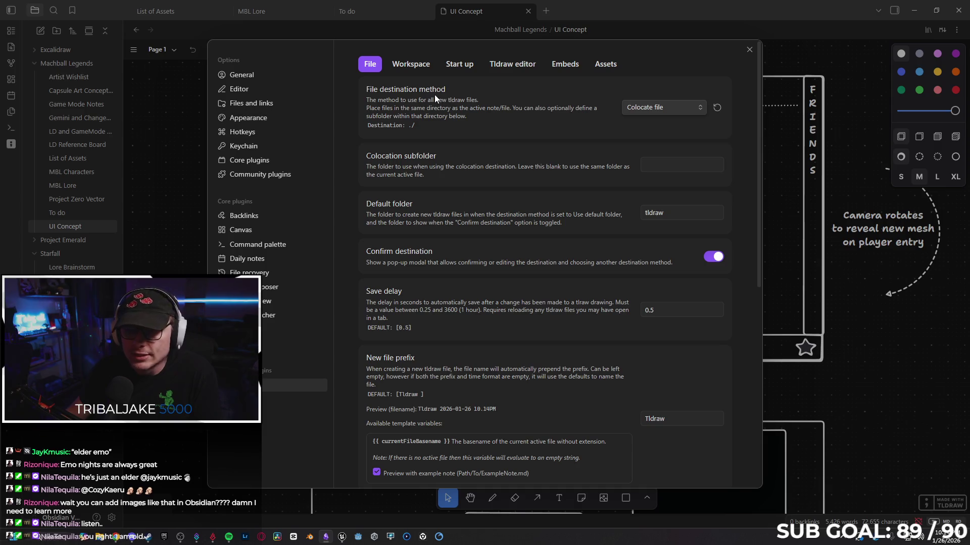
click(259, 174)
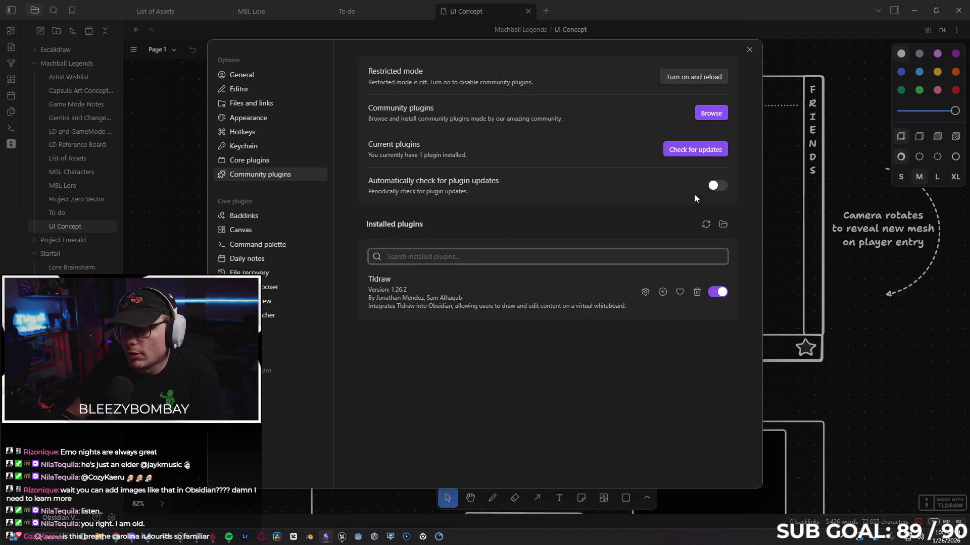
click(748, 50)
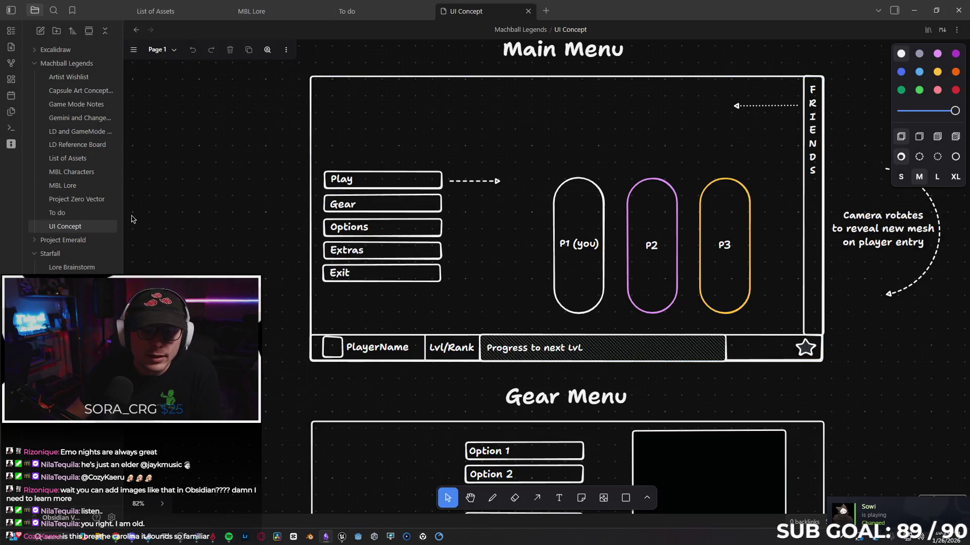
click(10, 145)
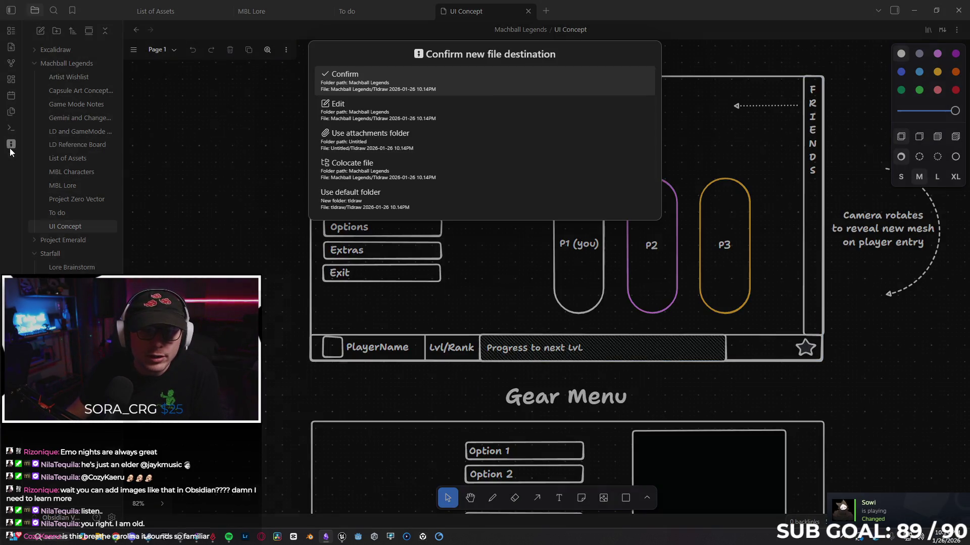
Save the drawing in Machball Legends and test pencil, arrow and eraser strokes on the canvas
click(430, 78)
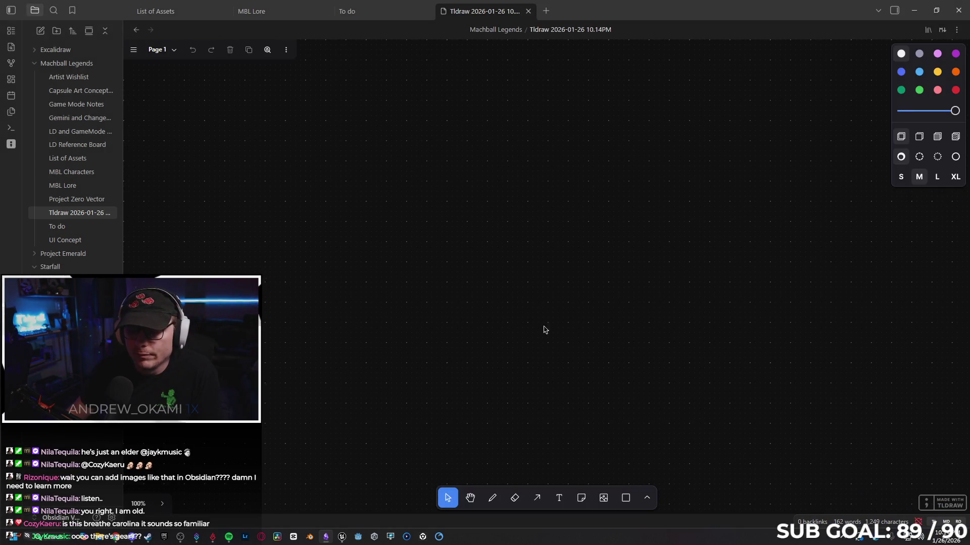
drag(503, 350, 344, 236)
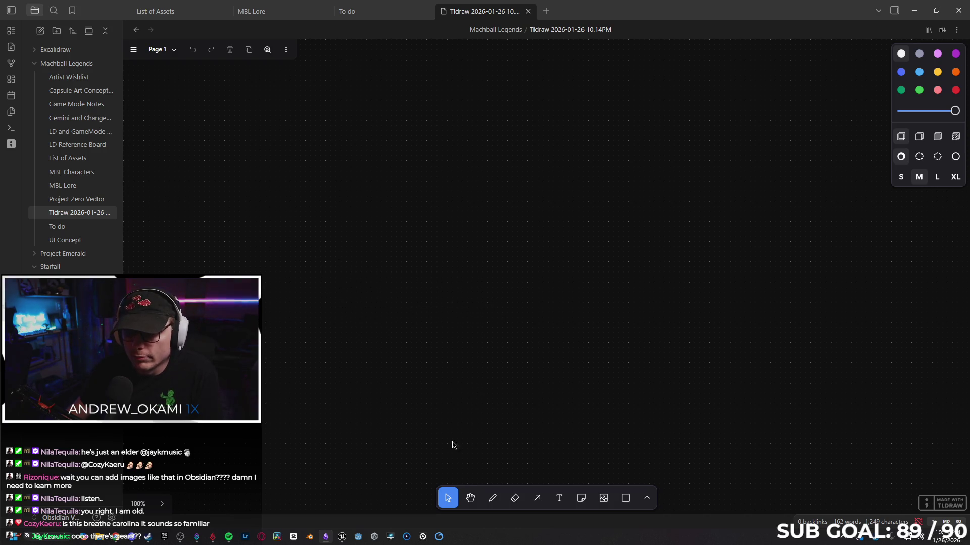
click(493, 499)
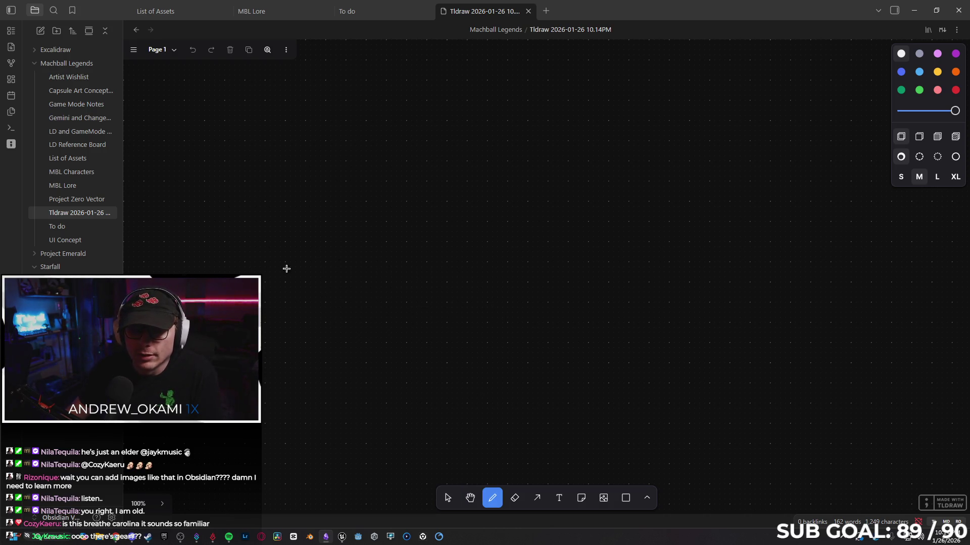
drag(271, 291, 294, 207)
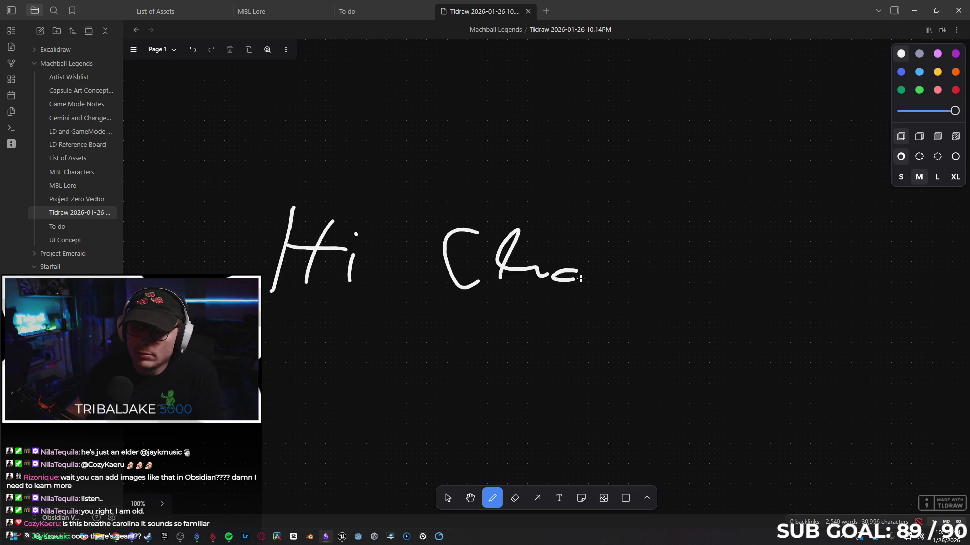
click(514, 498)
mouse_move(656, 260)
mouse_down()
mouse_move(205, 265)
mouse_move(237, 260)
mouse_move(549, 302)
mouse_up()
key(a)
mouse_move(264, 388)
mouse_down()
mouse_move(336, 335)
mouse_move(411, 247)
mouse_up()
drag(339, 317, 266, 244)
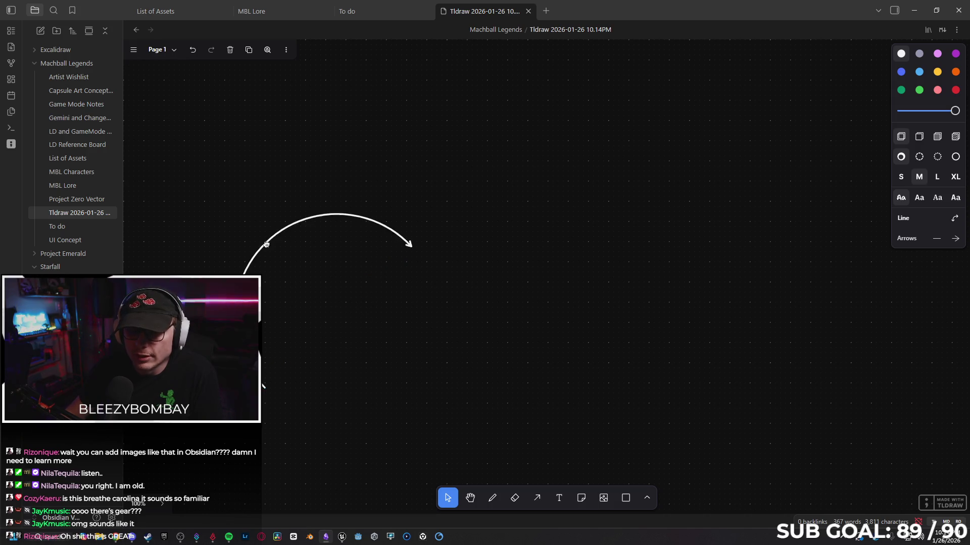
click(510, 506)
mouse_move(366, 305)
mouse_down()
mouse_move(433, 273)
mouse_move(439, 283)
mouse_up()
Write 'Hi chat' with the Text tool and enlarge it on the canvas
click(560, 499)
click(482, 166)
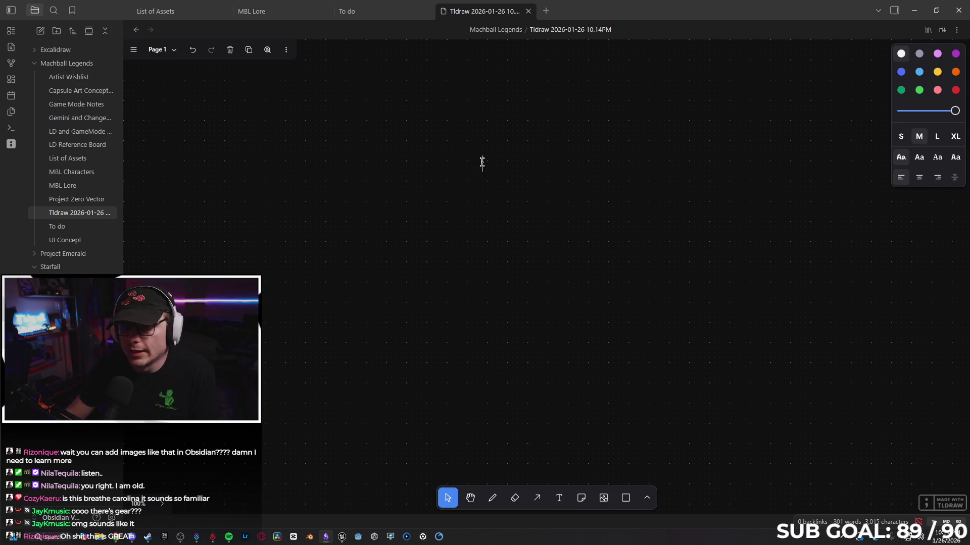
text(Hi chat)
key(Return)
click(515, 165)
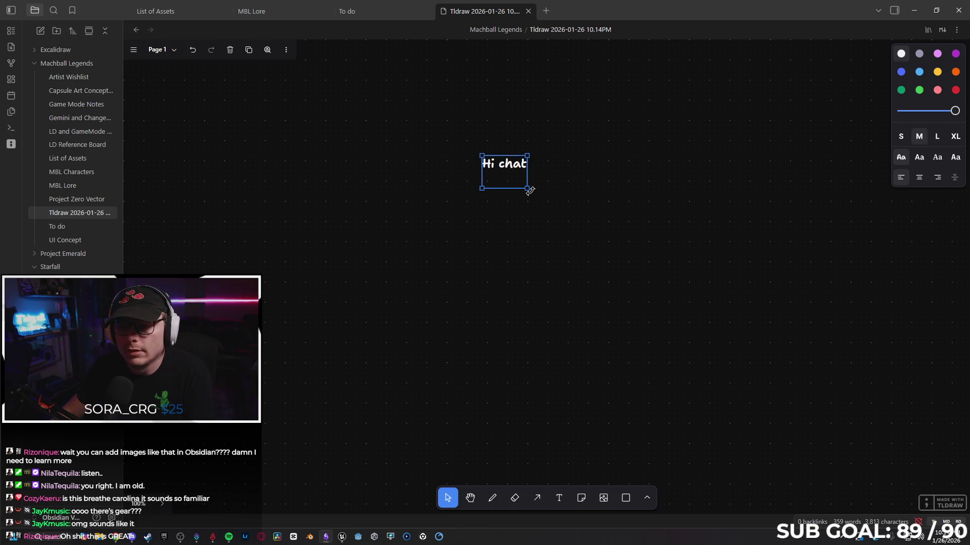
drag(531, 192, 654, 283)
click(708, 307)
click(595, 219)
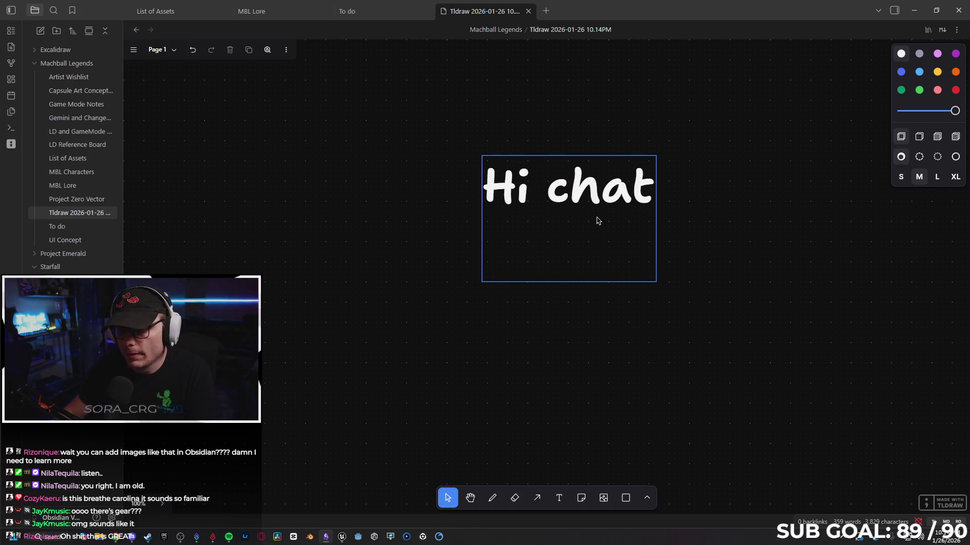
click(616, 376)
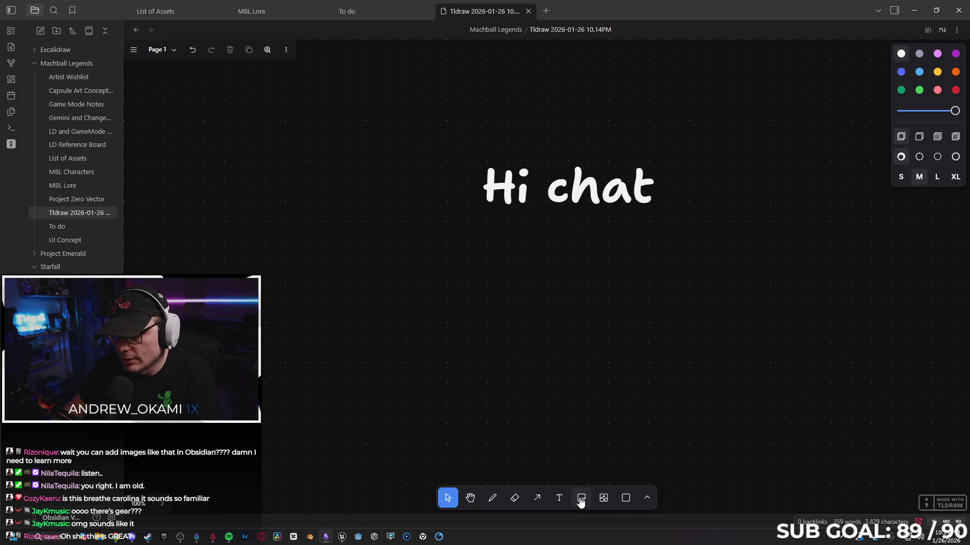
Draw a rectangle around Hi chat, an ellipse below it, and a triangle
click(625, 500)
click(646, 503)
click(617, 399)
drag(436, 145, 694, 307)
click(646, 502)
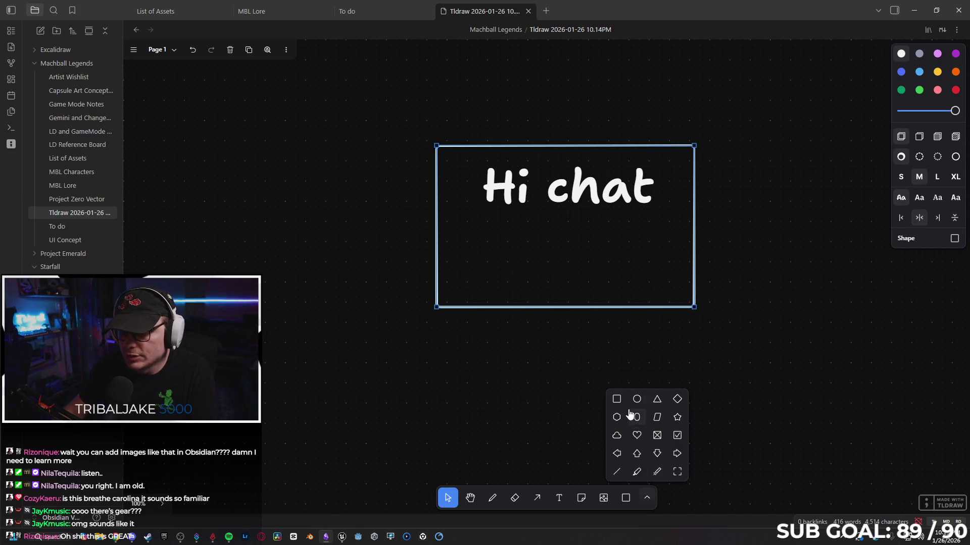
click(637, 399)
mouse_move(472, 269)
mouse_down()
mouse_move(580, 325)
mouse_move(574, 313)
mouse_move(578, 332)
mouse_up()
click(643, 503)
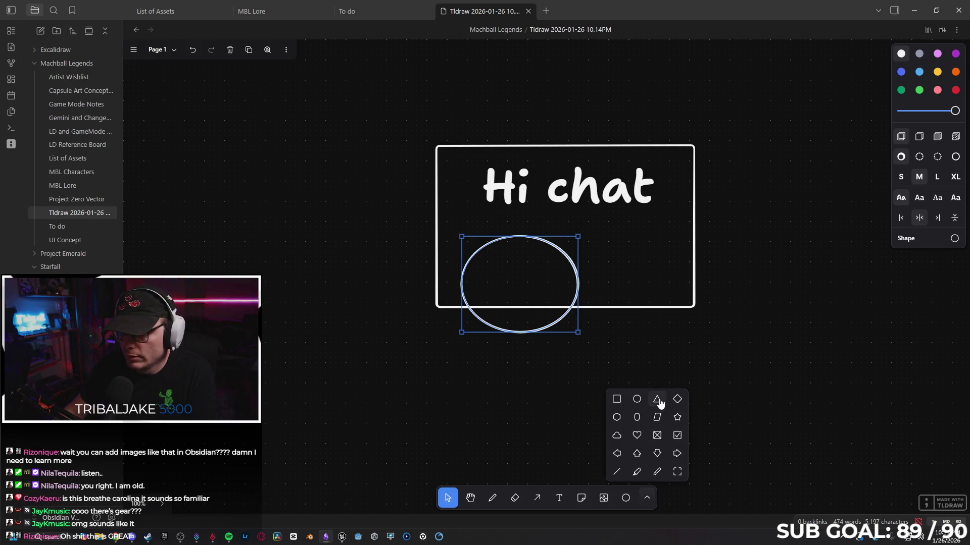
click(658, 400)
drag(300, 287, 466, 413)
Make the triangle light blue and circle the sketch with red laser marks
click(649, 500)
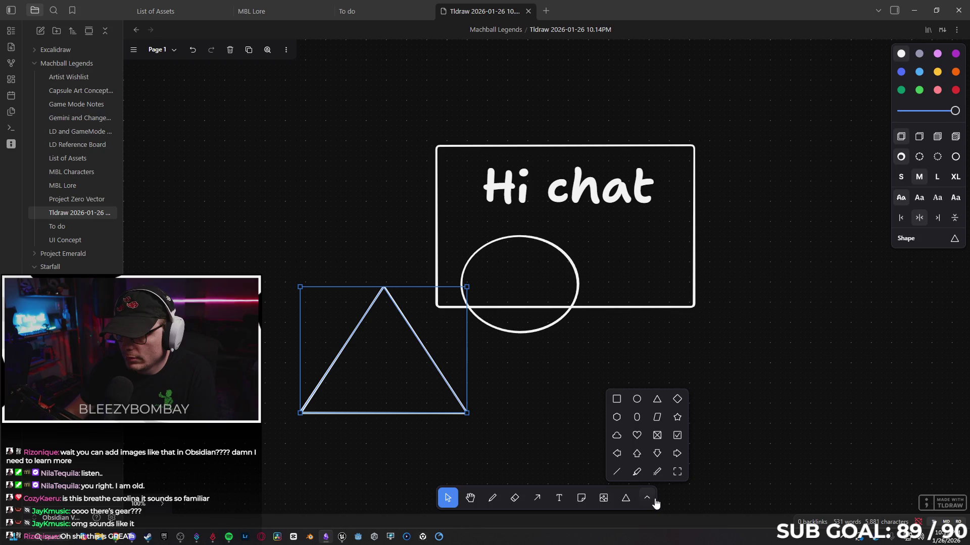
click(917, 73)
click(646, 505)
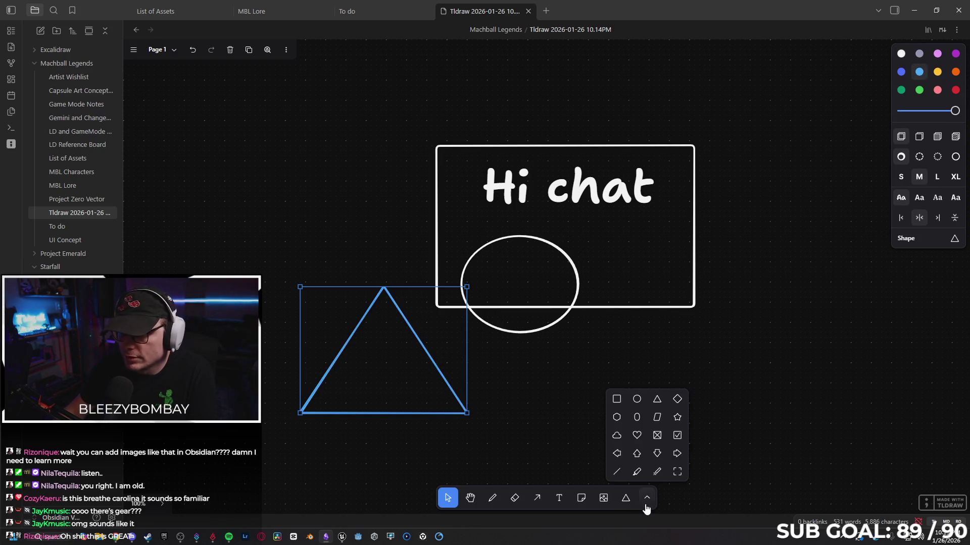
click(657, 473)
mouse_move(620, 128)
mouse_down()
mouse_move(551, 238)
mouse_move(491, 245)
mouse_up()
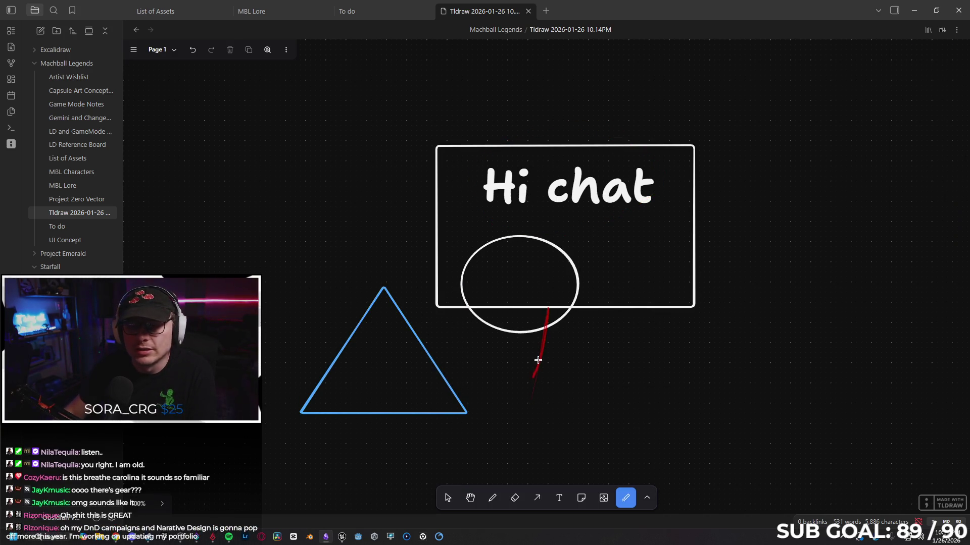
drag(538, 360, 545, 348)
drag(328, 309, 444, 372)
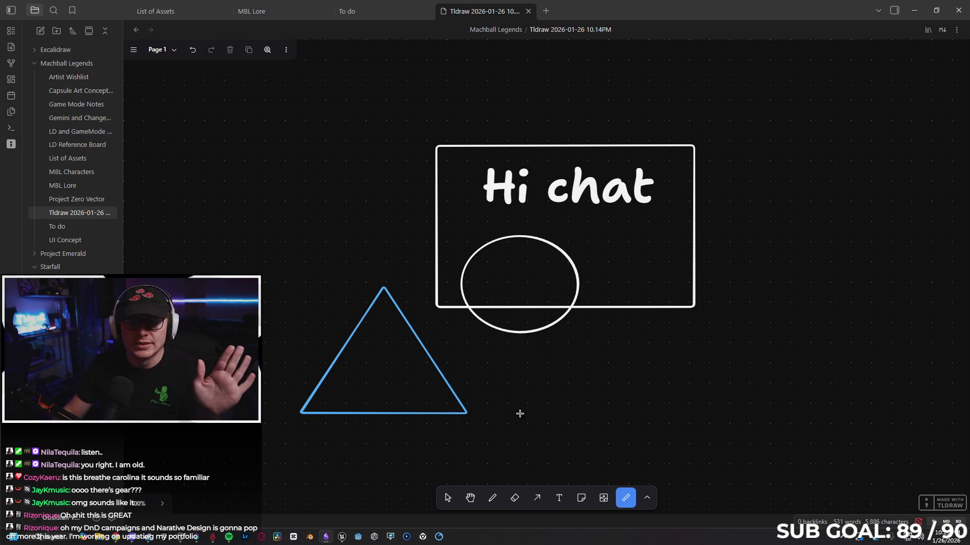
Marquee-select every shape on the canvas and delete them
click(448, 498)
click(388, 357)
drag(282, 127, 663, 427)
key(Delete)
key(Delete)
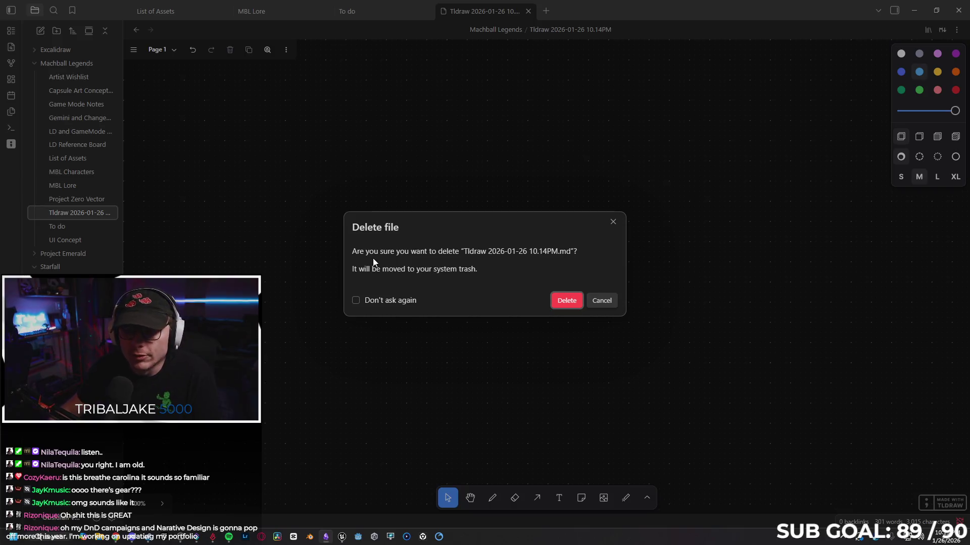
Confirm deleting the Tldraw note and open the LD and GameMode Concept Work board
click(566, 302)
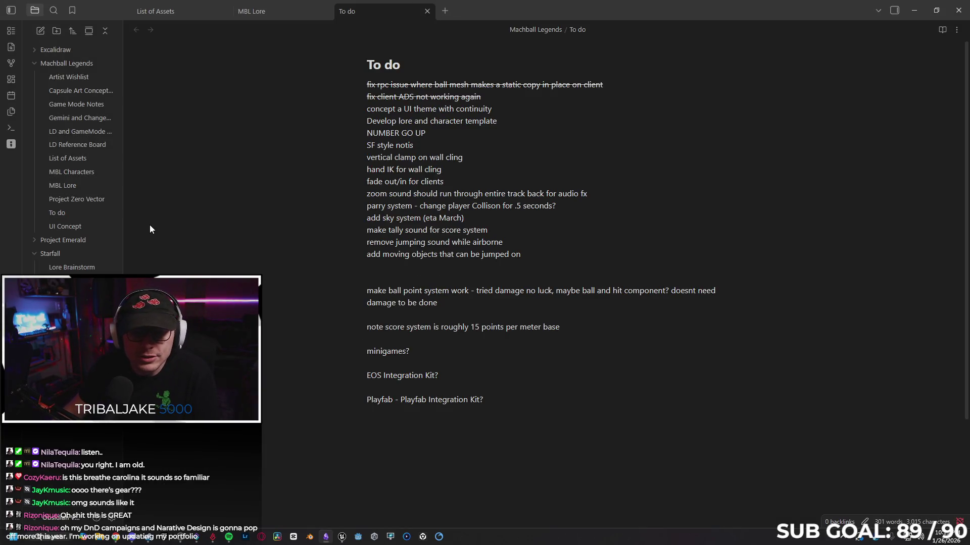
click(91, 144)
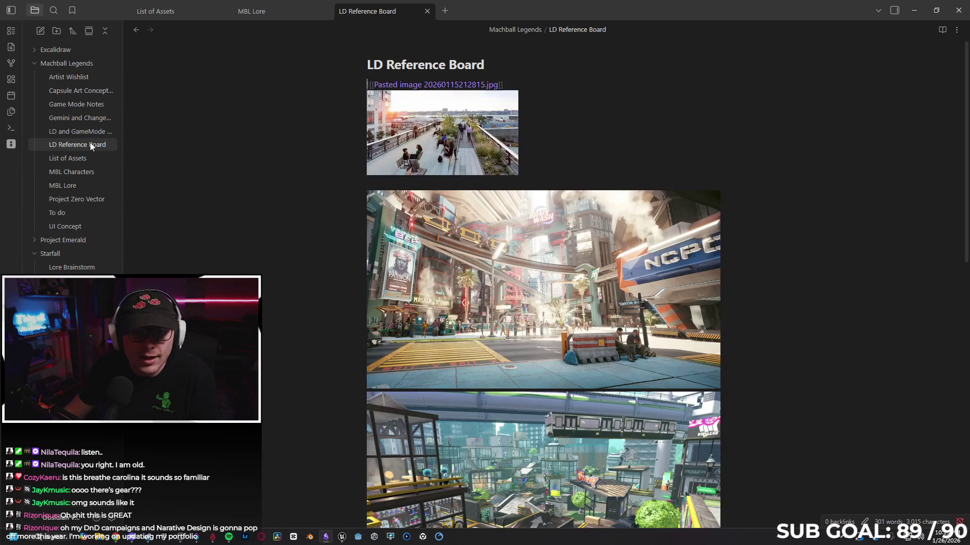
click(88, 130)
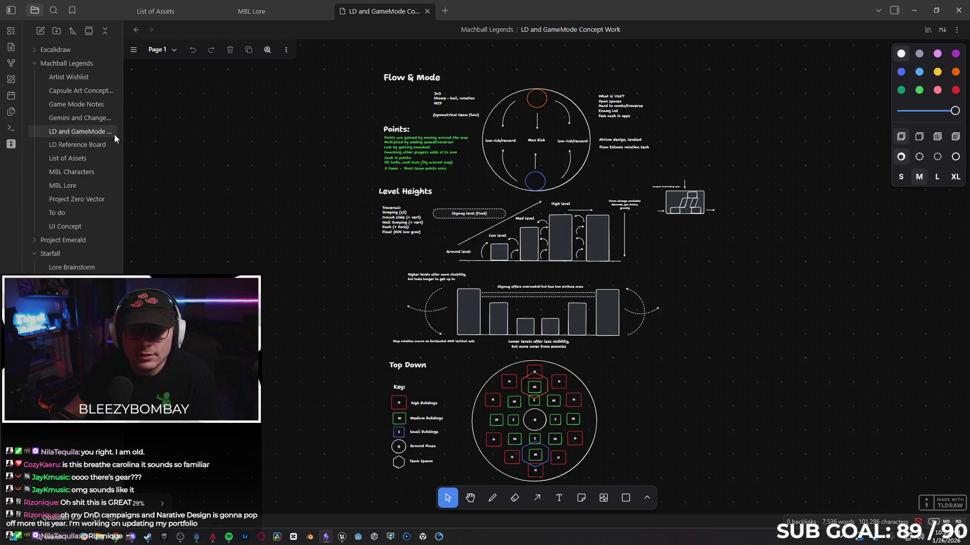
Scroll through the level diagrams, then minimize Obsidian to return to Unreal Engine
scroll(539, 169, up, 5)
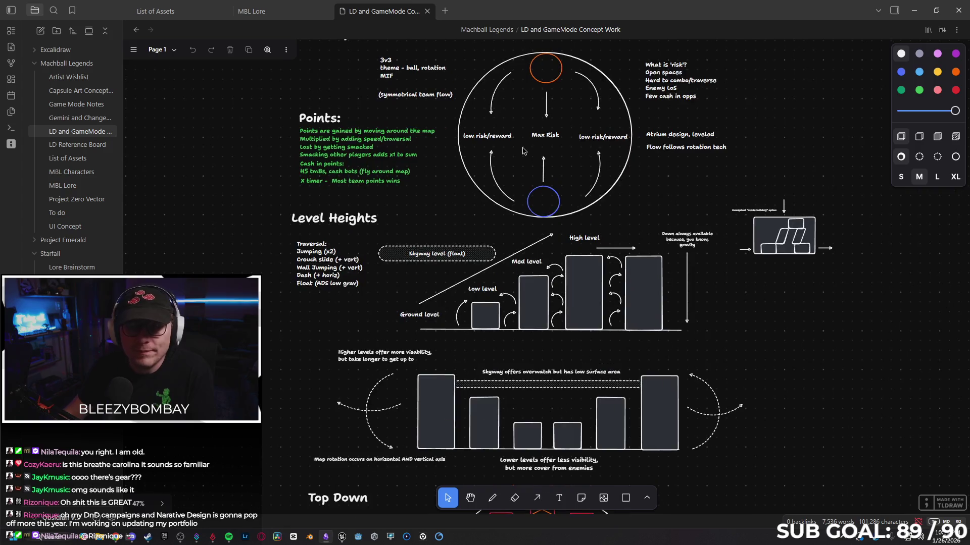
scroll(515, 171, up, 1)
scroll(515, 192, down, 10)
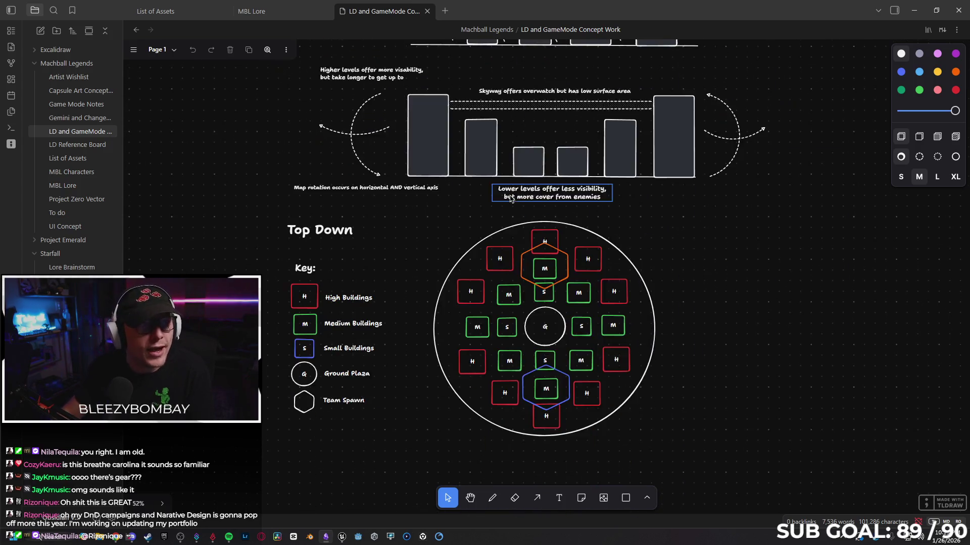
scroll(517, 229, up, 7)
scroll(516, 230, up, 3)
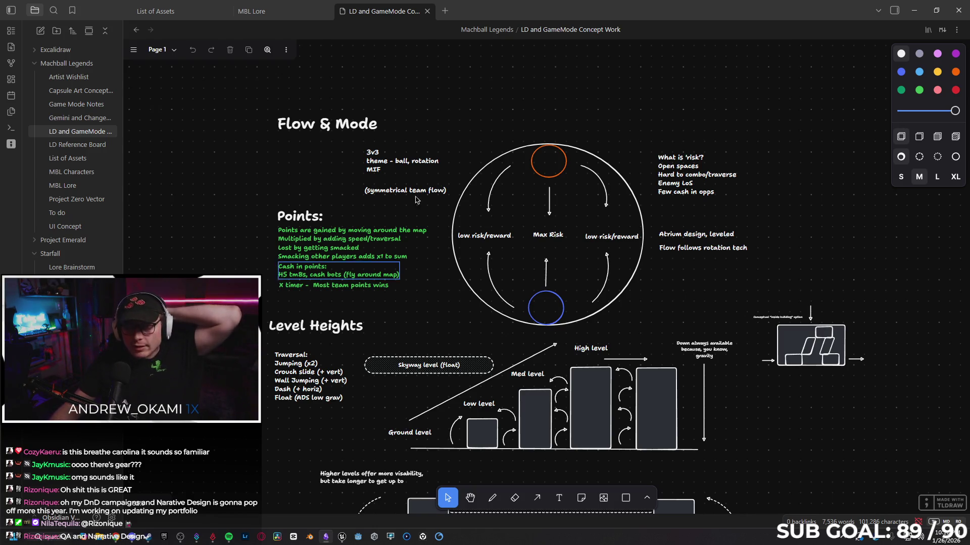
click(915, 11)
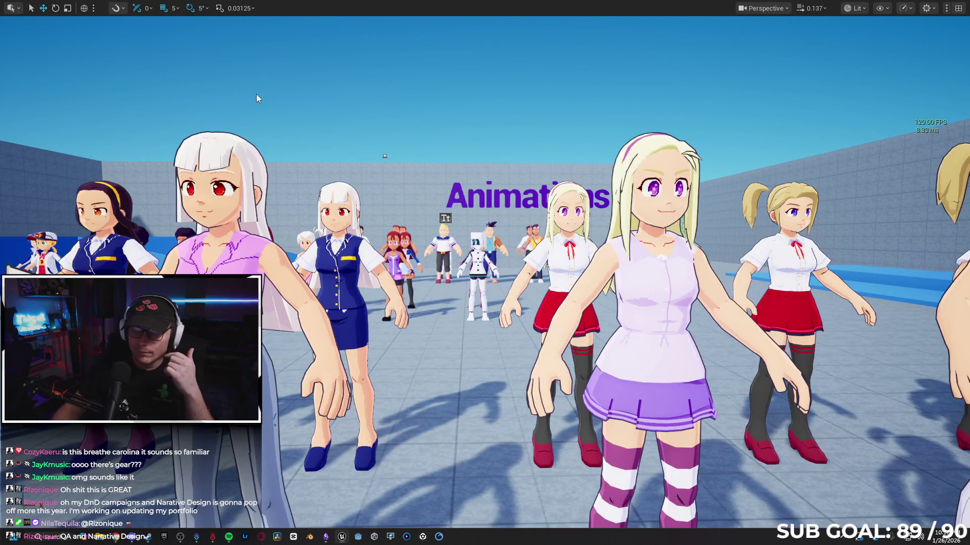
Exit fullscreen and open Level_AllCharacters from File > Recent Levels
key(F11)
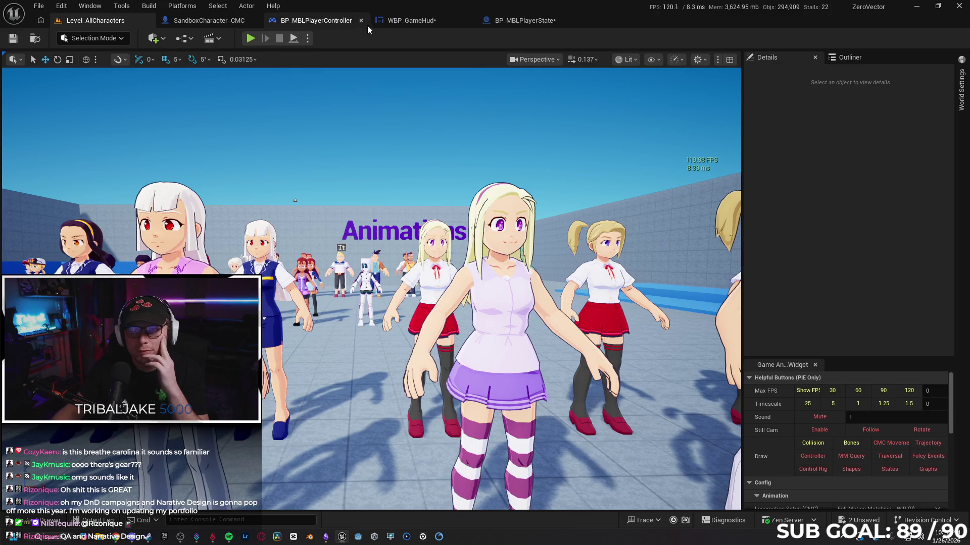
click(43, 7)
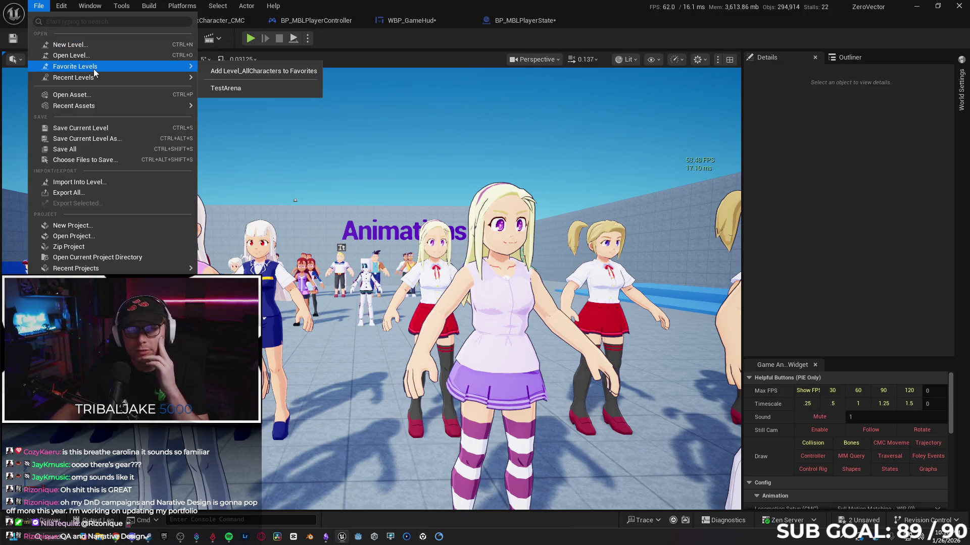
mouse_move(121, 81)
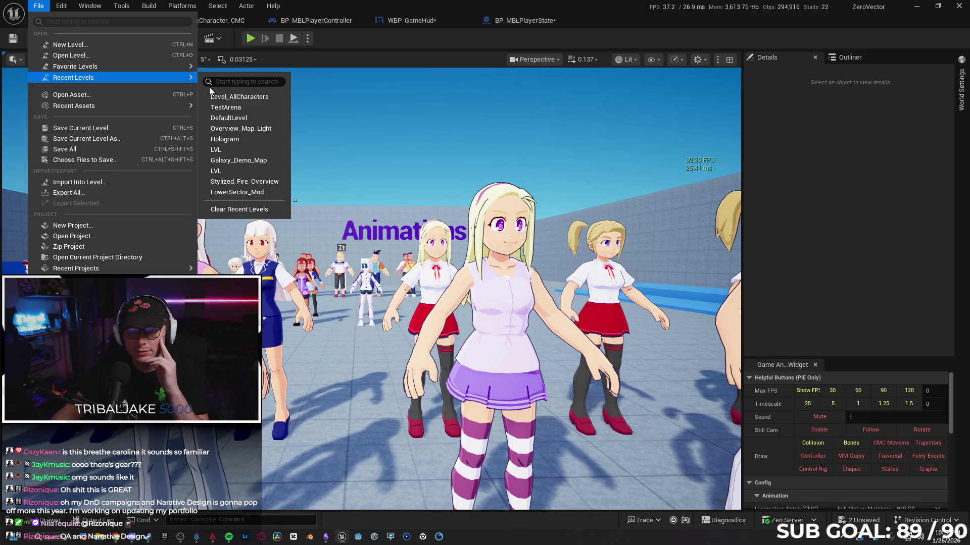
click(265, 96)
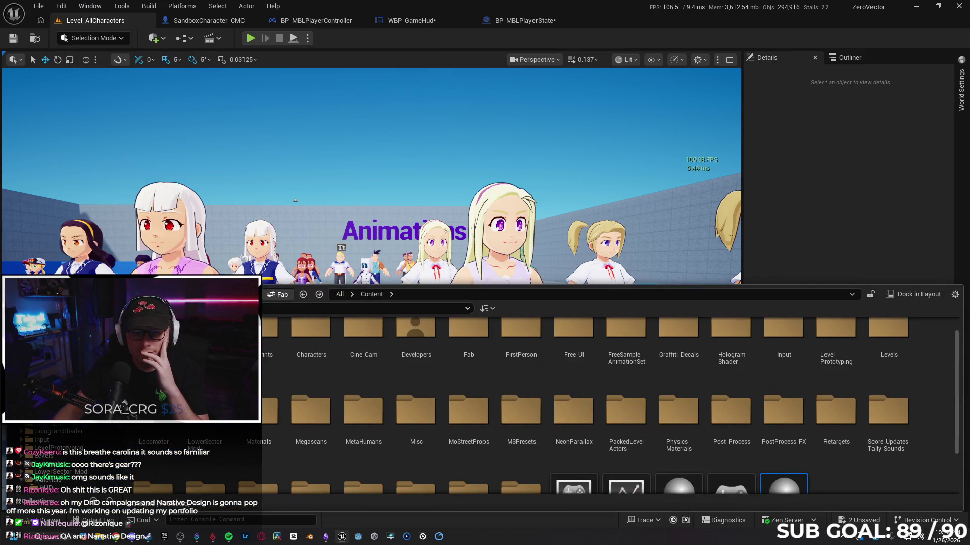
Browse to TokyoStylizedEnvironment > Maps and load the Tokyo map, saving the changed Blueprints
scroll(56, 444, down, 4)
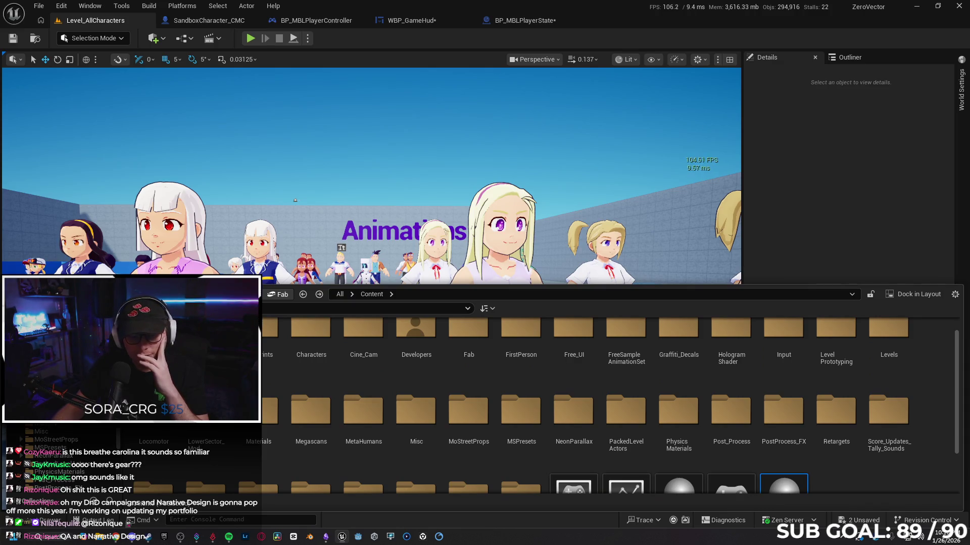
scroll(56, 444, down, 2)
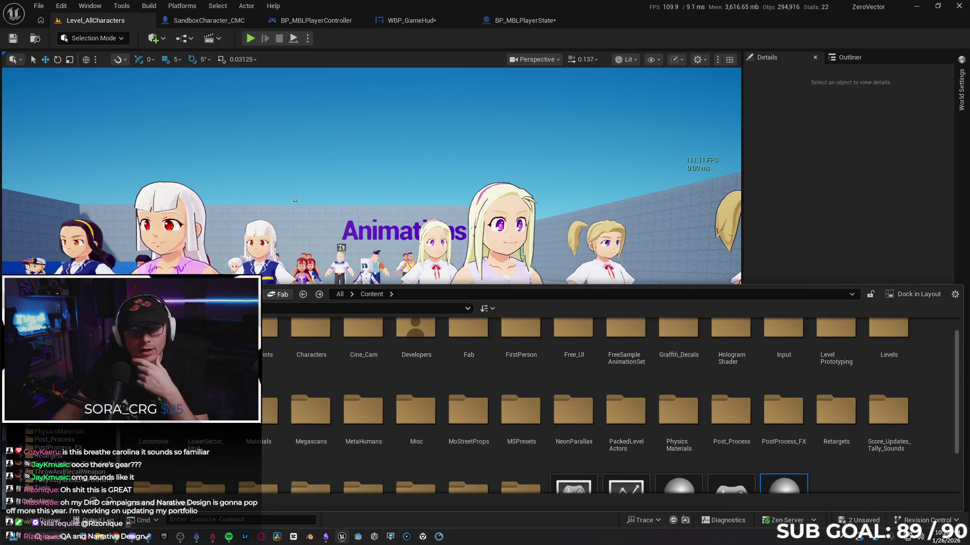
scroll(84, 434, down, 3)
click(83, 424)
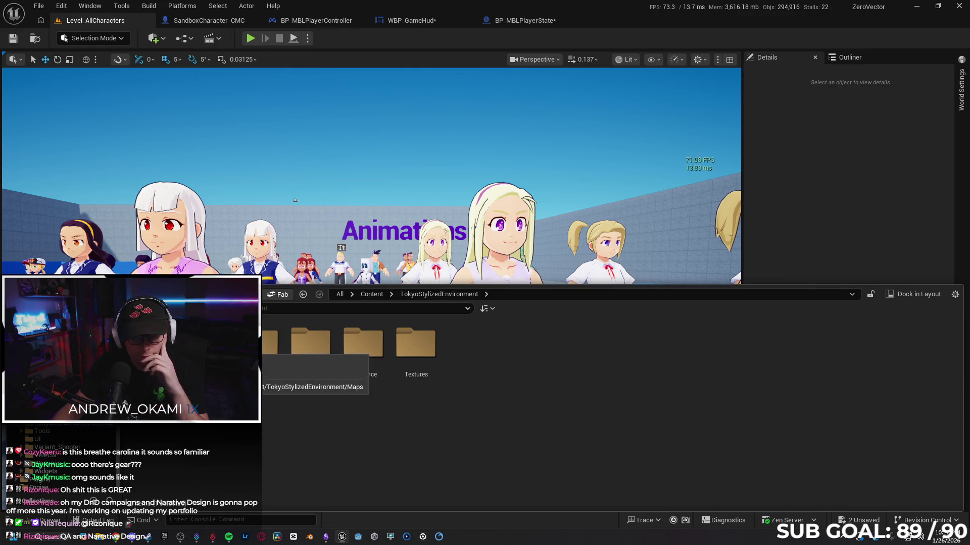
double_click(206, 344)
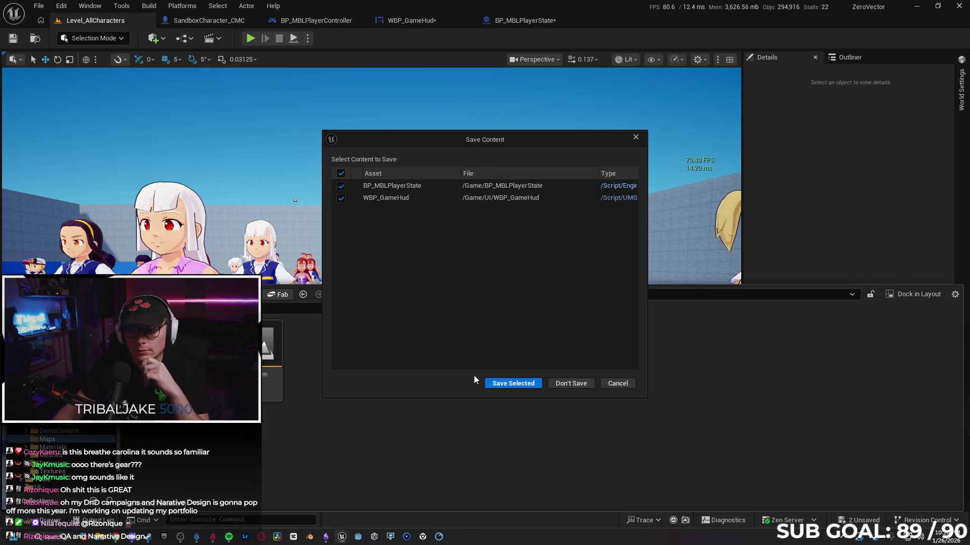
click(486, 384)
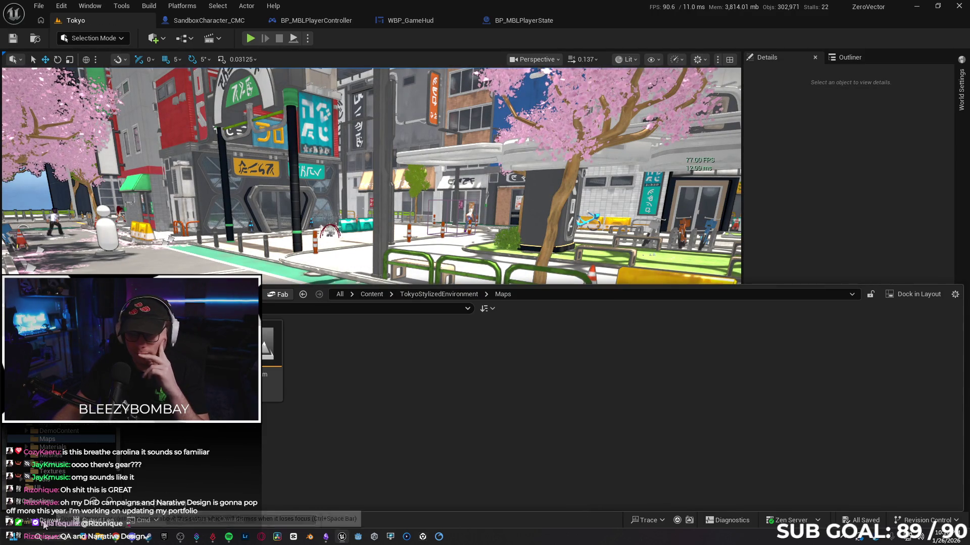
right_click(293, 121)
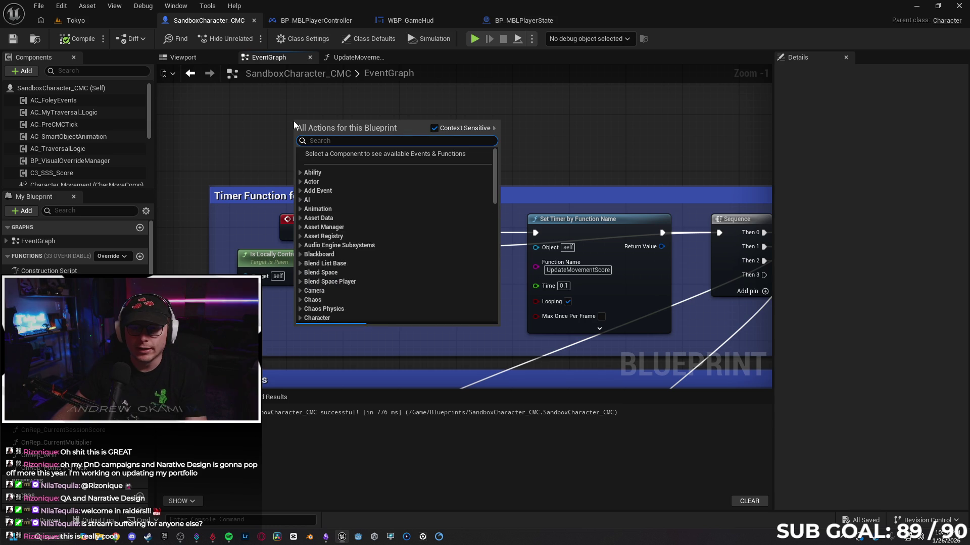
Jump to Event Tick in the EventGraph and survey the Sprint, Jump, Crouch and Strafe groups
text(event)
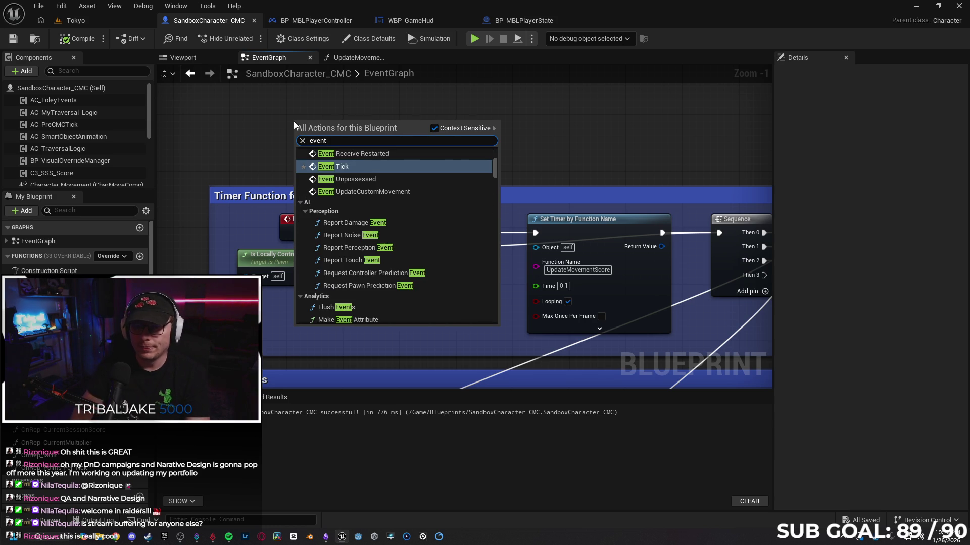
key(Return)
scroll(435, 235, down, 3)
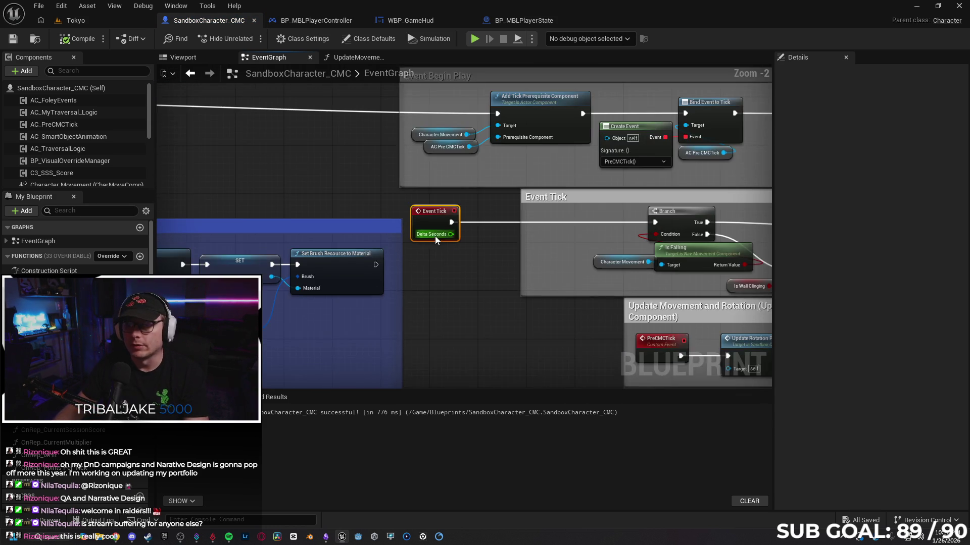
scroll(435, 258, down, 2)
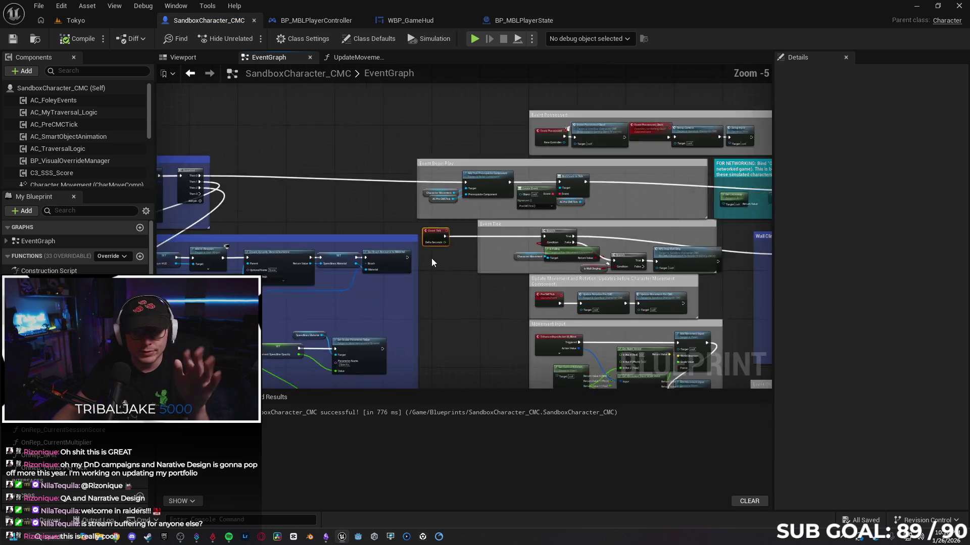
scroll(371, 318, down, 1)
scroll(371, 318, up, 2)
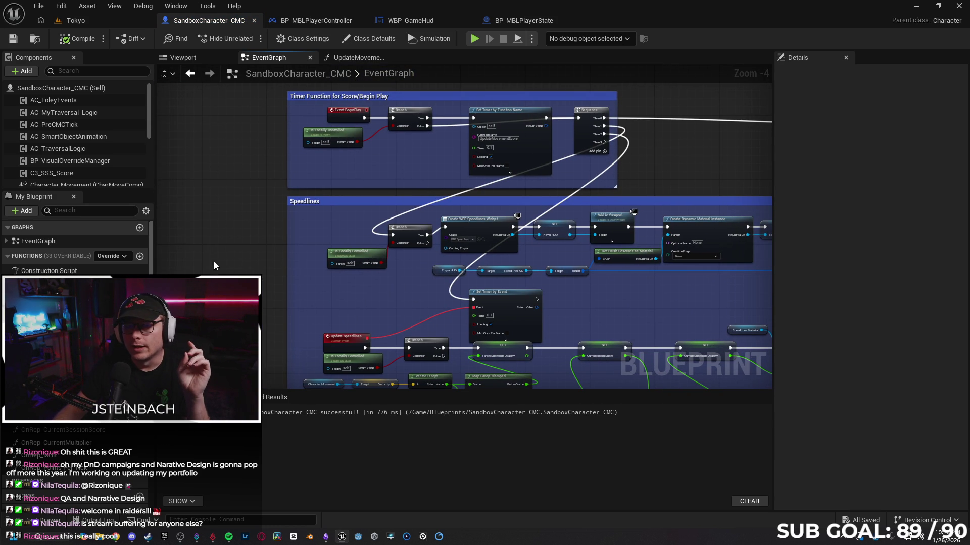
scroll(228, 250, down, 5)
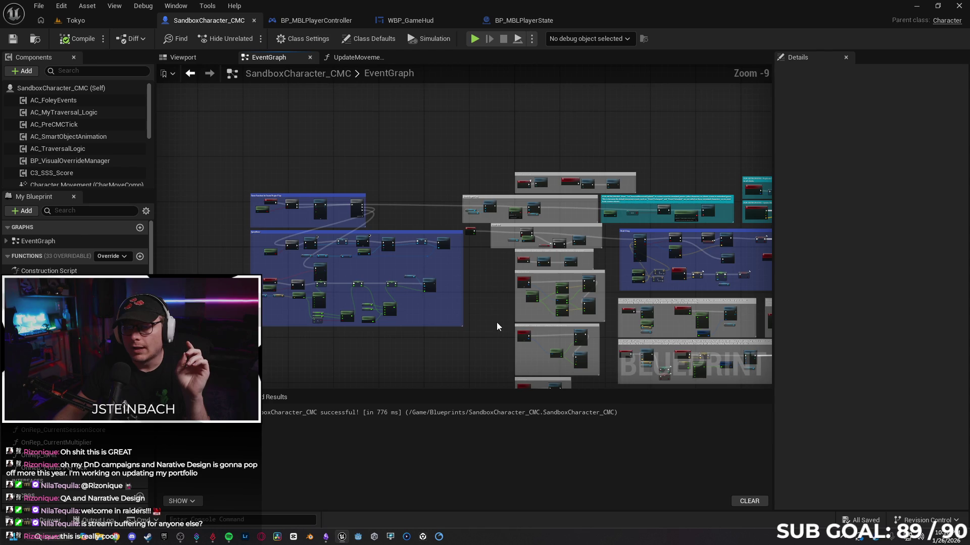
drag(497, 327, 385, 173)
scroll(377, 242, up, 2)
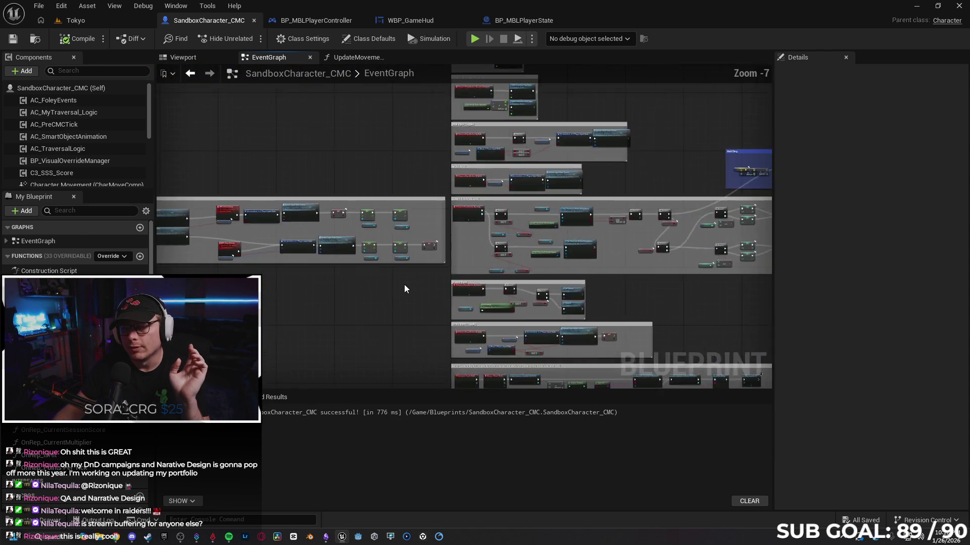
scroll(325, 289, up, 2)
mouse_move(526, 304)
mouse_down()
mouse_move(370, 296)
mouse_move(537, 295)
mouse_move(489, 297)
mouse_up()
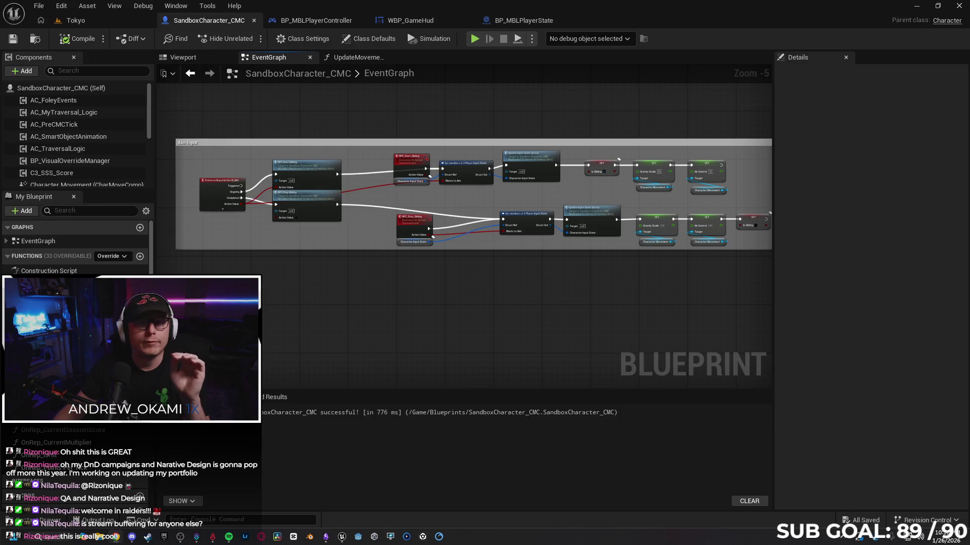
Switch to Chrome and scroll Gemini's score-replication reply
key(alt+Tab)
scroll(401, 186, down, 15)
scroll(548, 291, down, 20)
scroll(478, 263, down, 15)
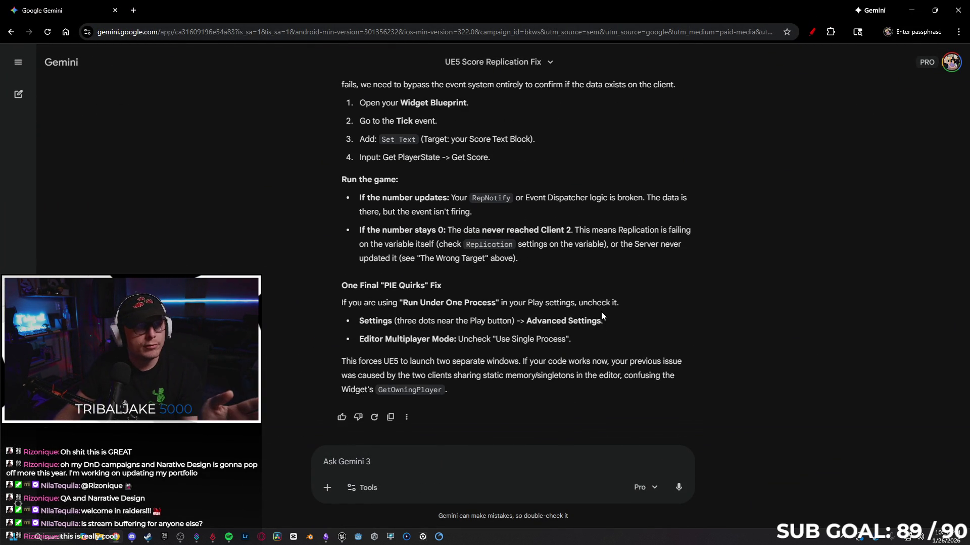
Read Gemini's reply through to the PIE Quirks fix about unchecking Use Single Process
scroll(710, 334, up, 20)
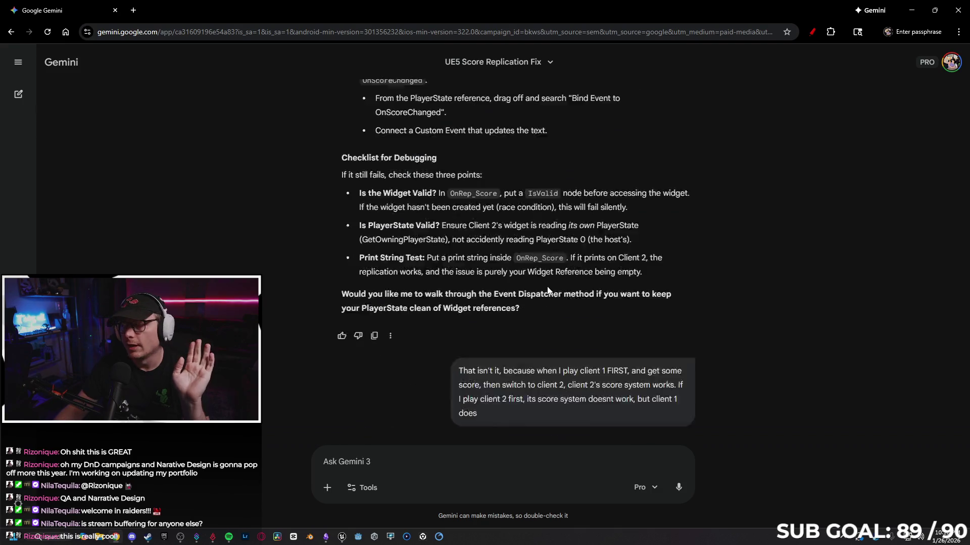
scroll(592, 285, down, 20)
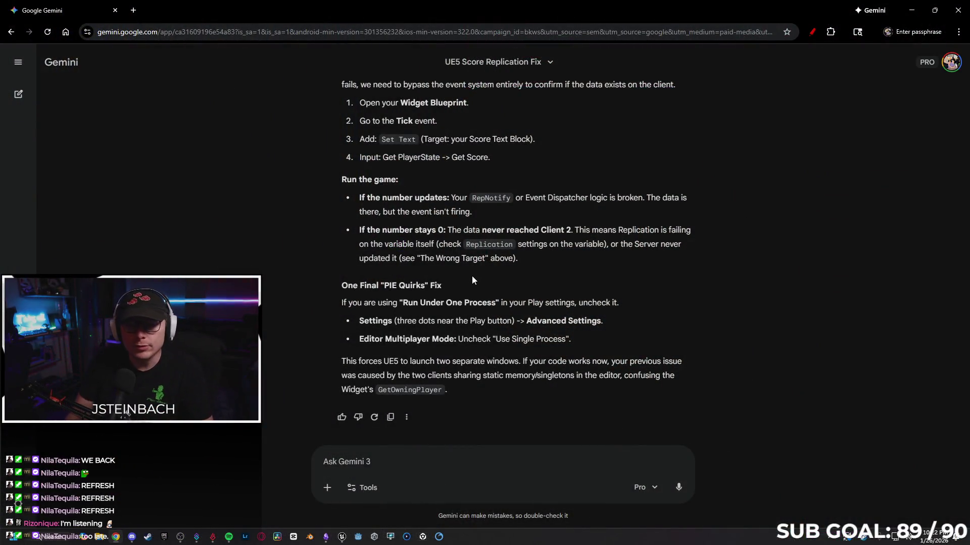
scroll(495, 257, up, 7)
scroll(506, 248, down, 6)
scroll(495, 242, down, 2)
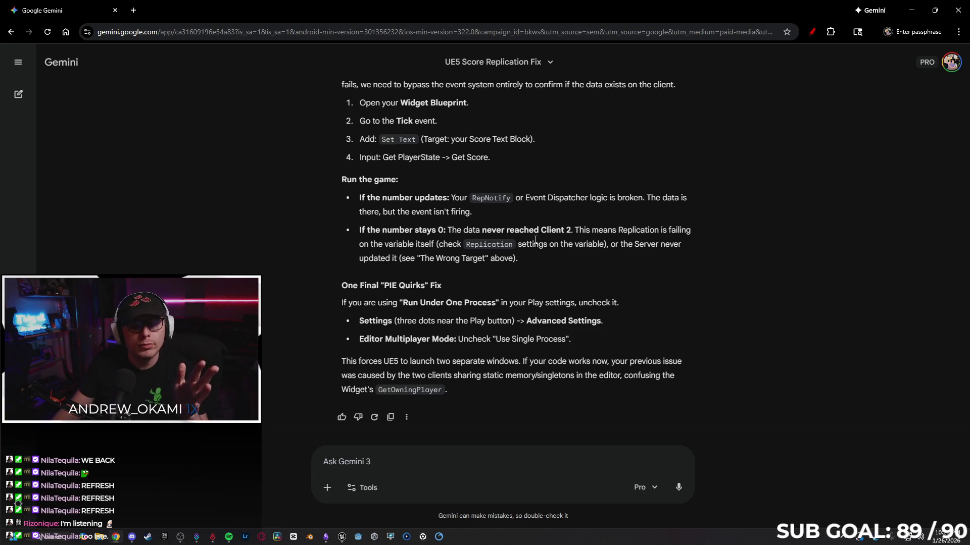
click(343, 536)
Launch Unreal Engine and minimize Chrome to reveal the ZeroVector editor on DefaultLevel
click(78, 138)
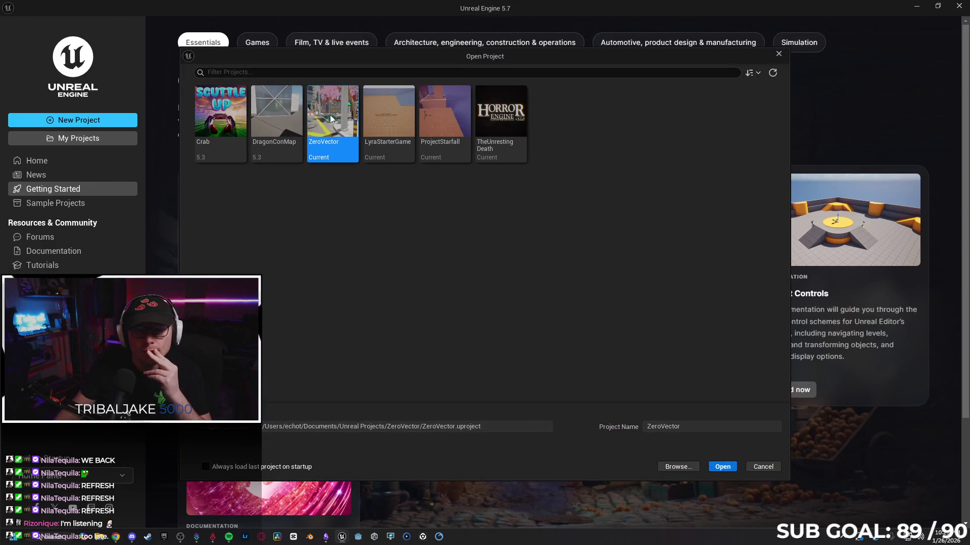
key(alt+Tab)
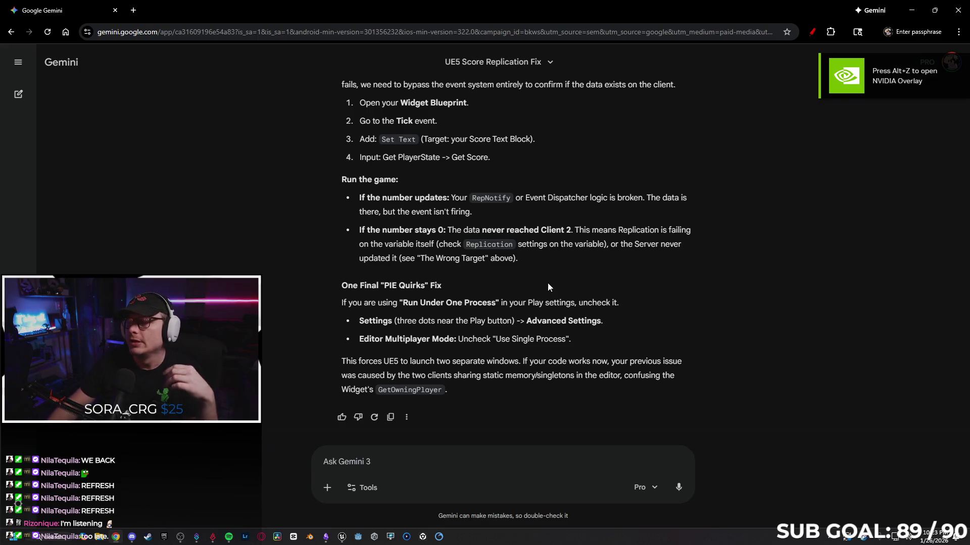
click(912, 7)
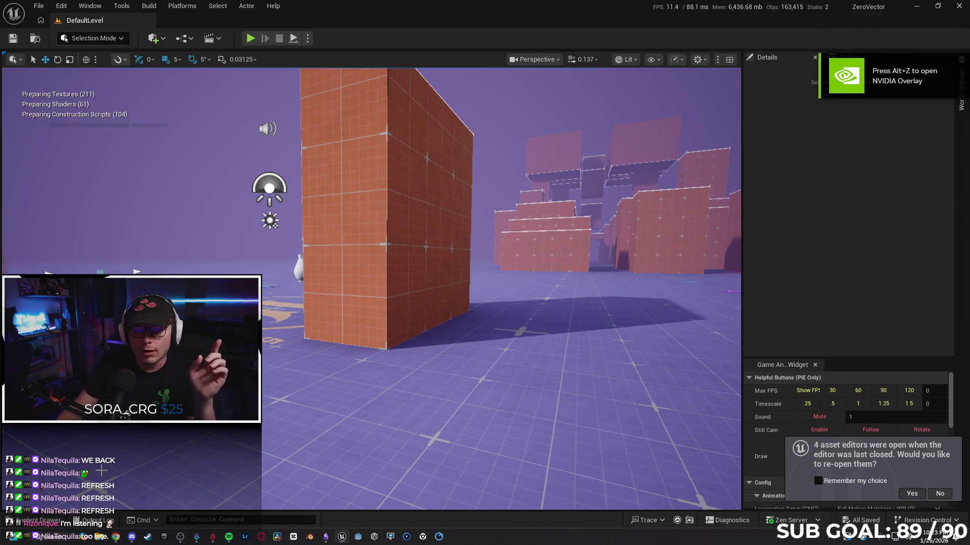
Decline reopening the 4 asset editors and open Content > Blueprints in the Content Drawer
click(43, 528)
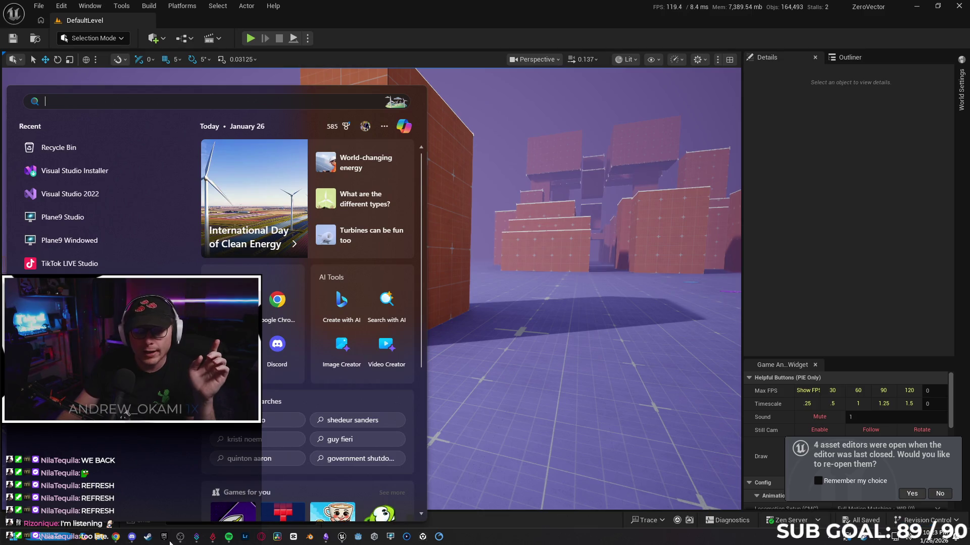
click(883, 459)
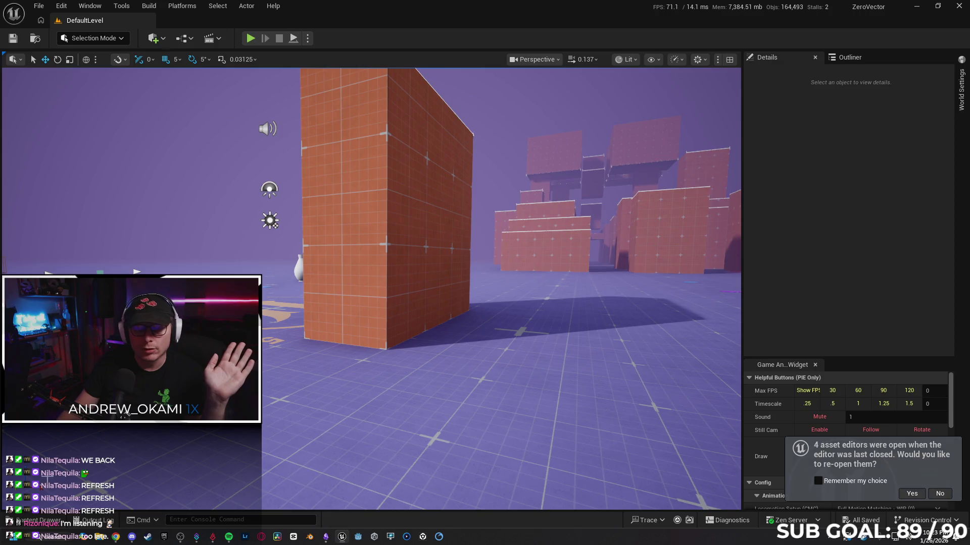
click(911, 494)
click(40, 521)
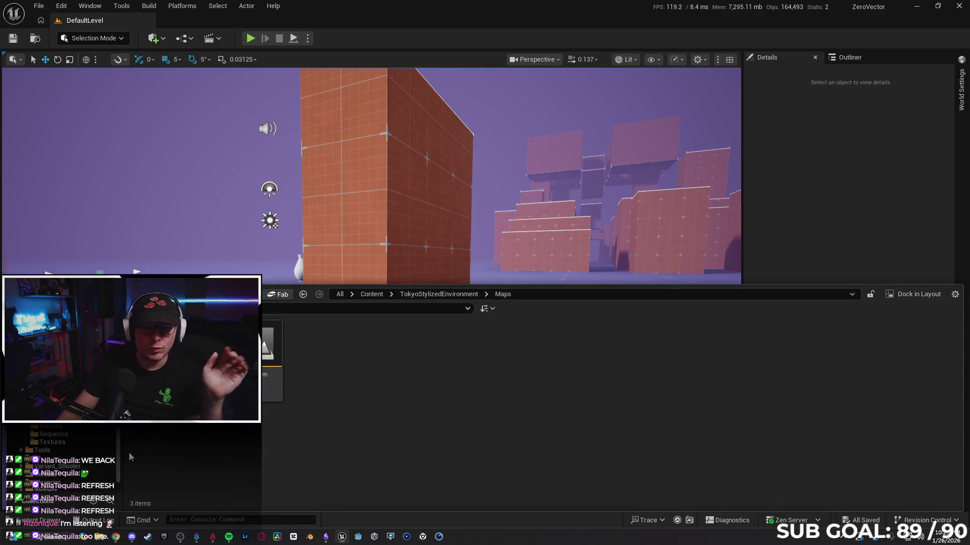
scroll(61, 454, up, 5)
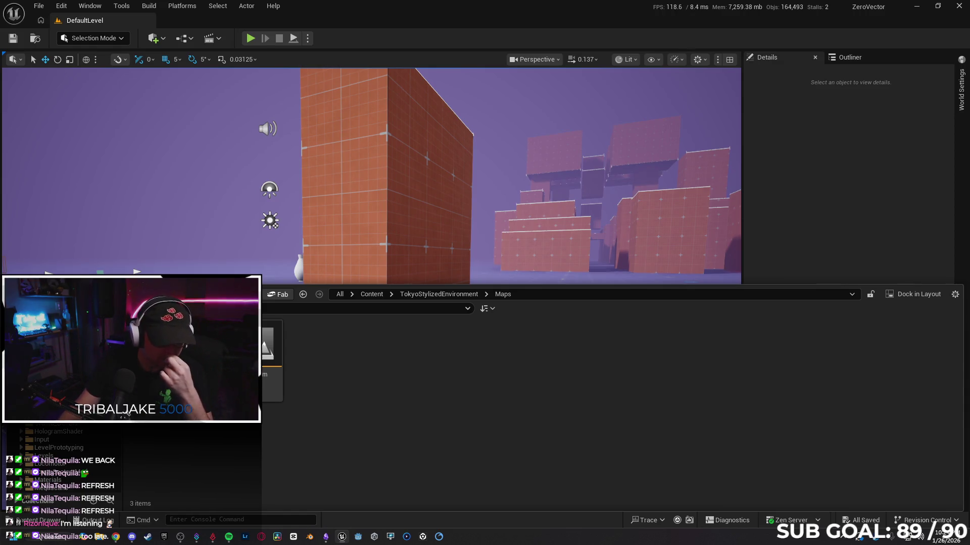
click(127, 413)
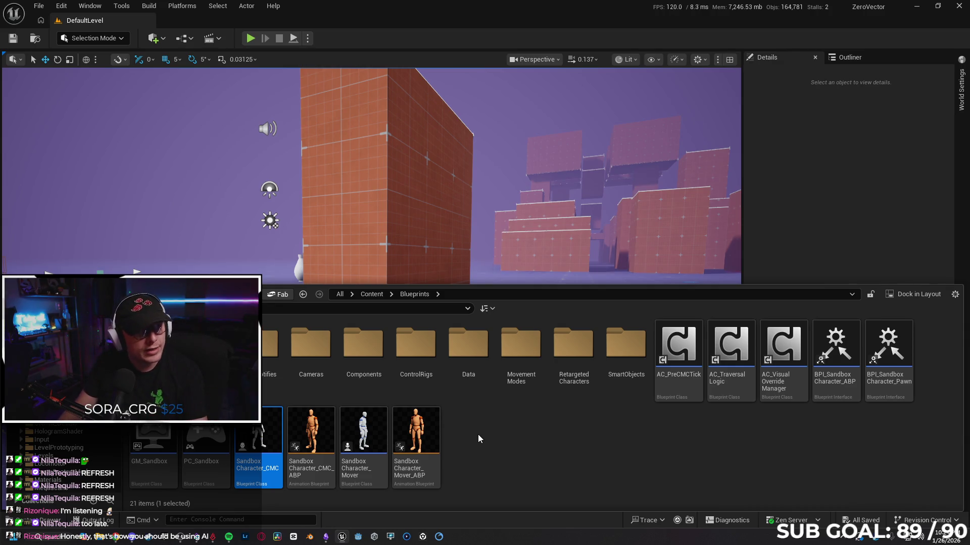
Open the SandboxCharacter_CMC Blueprint and close the Content Drawer
double_click(260, 432)
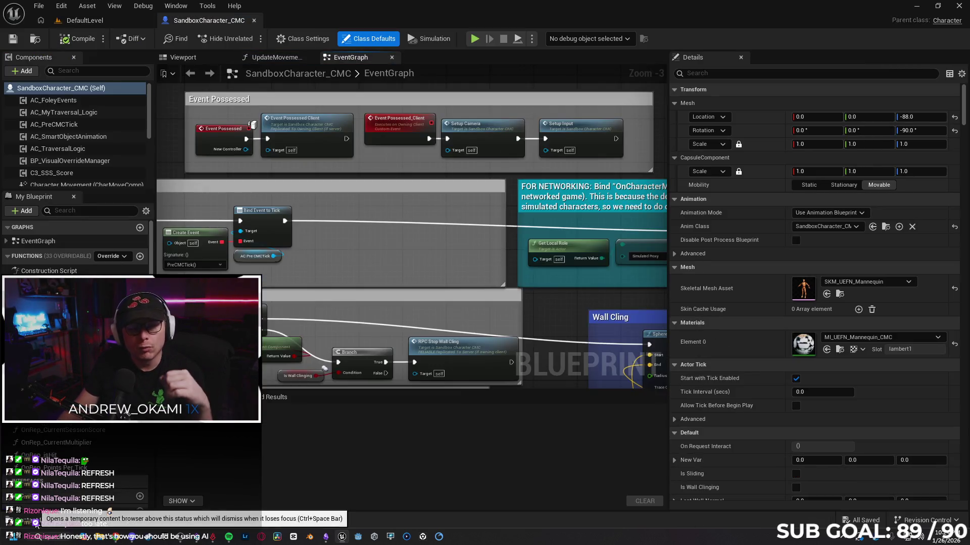
click(48, 520)
click(48, 520)
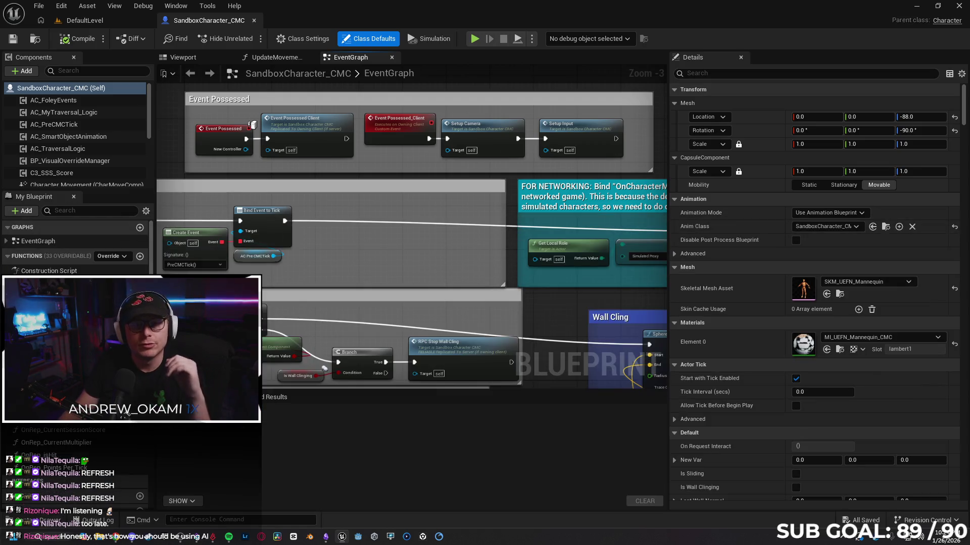
Pan the EventGraph to the Timer Function for Score/Begin Play comment
scroll(305, 290, down, 2)
scroll(278, 255, up, 1)
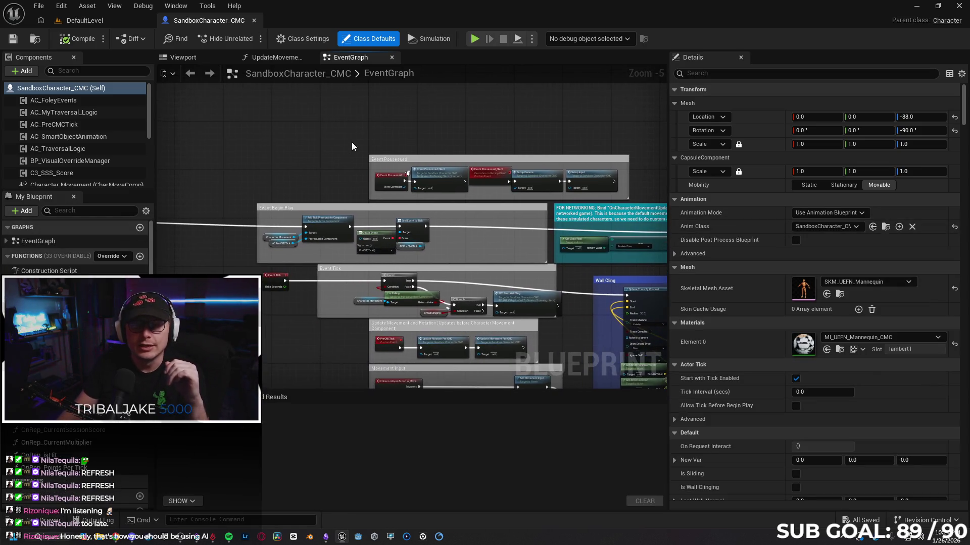
scroll(234, 197, up, 1)
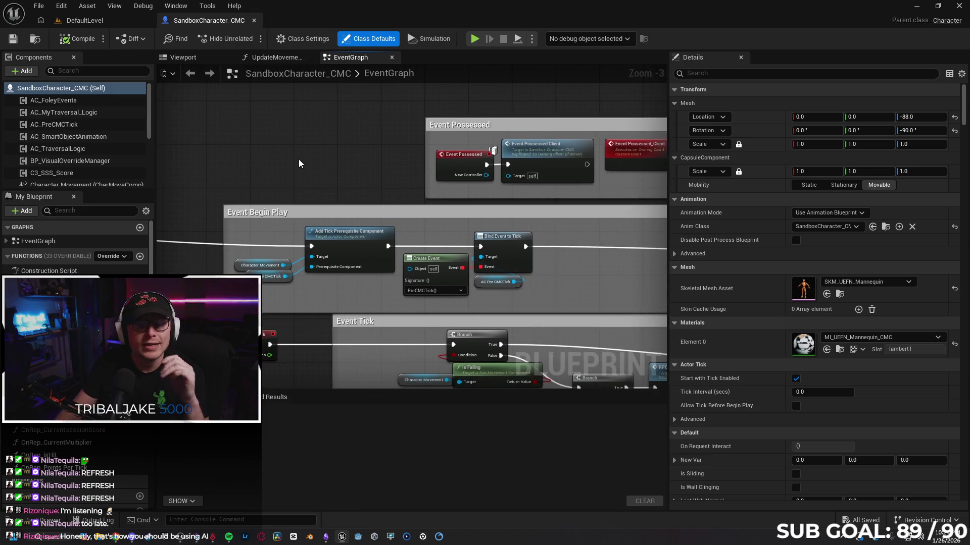
drag(298, 159, 524, 118)
drag(368, 206, 683, 173)
drag(368, 206, 340, 201)
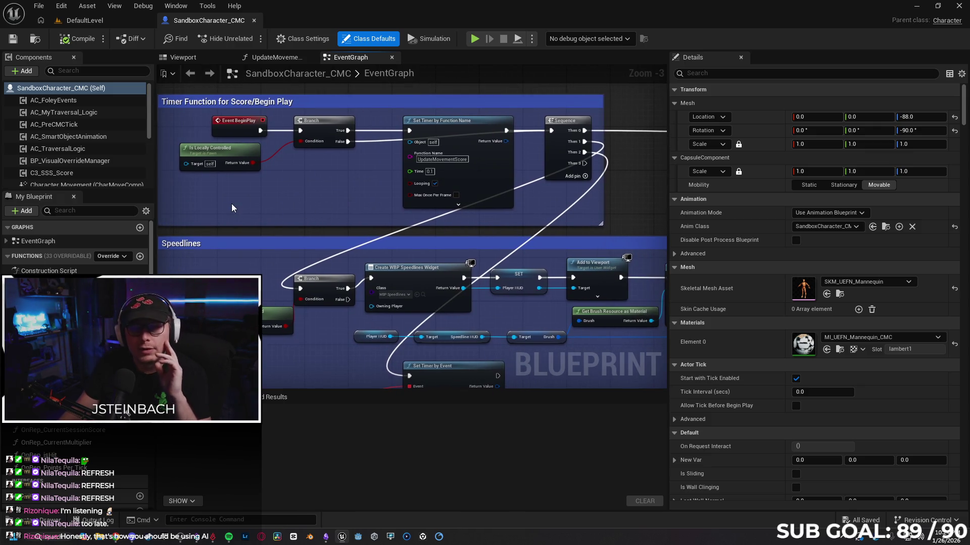
scroll(66, 175, down, 5)
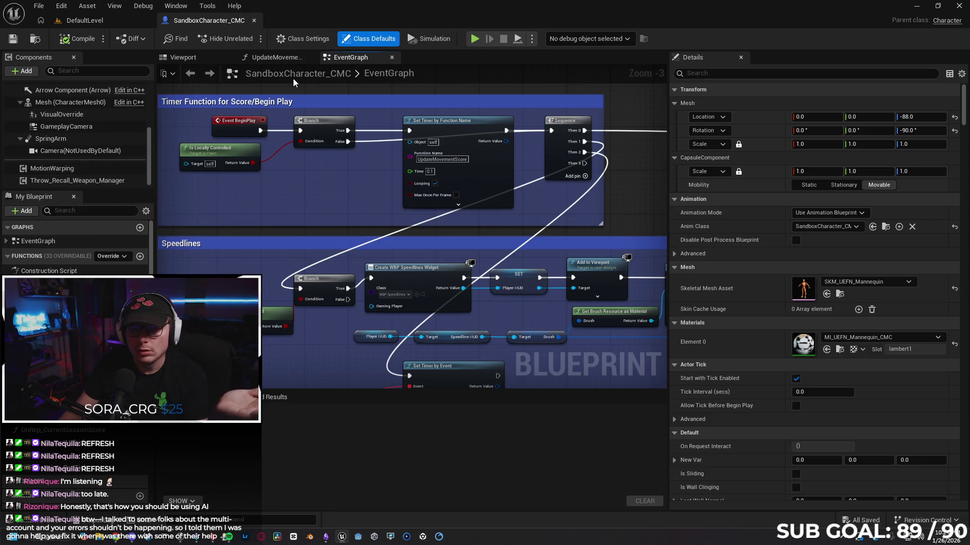
click(275, 59)
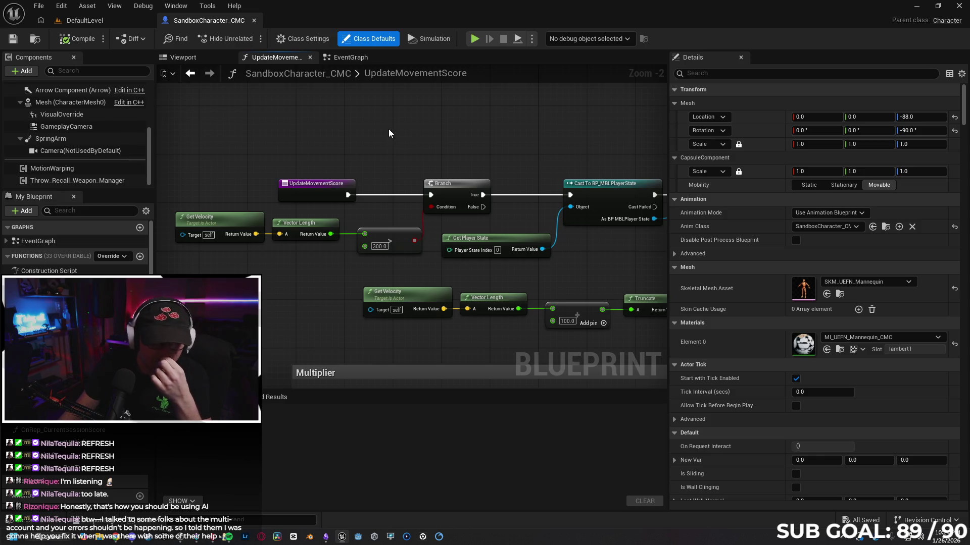
Pan UpdateMovementScore to view the Multiplier Select nodes and the Branch and Cast nodes
scroll(303, 201, down, 2)
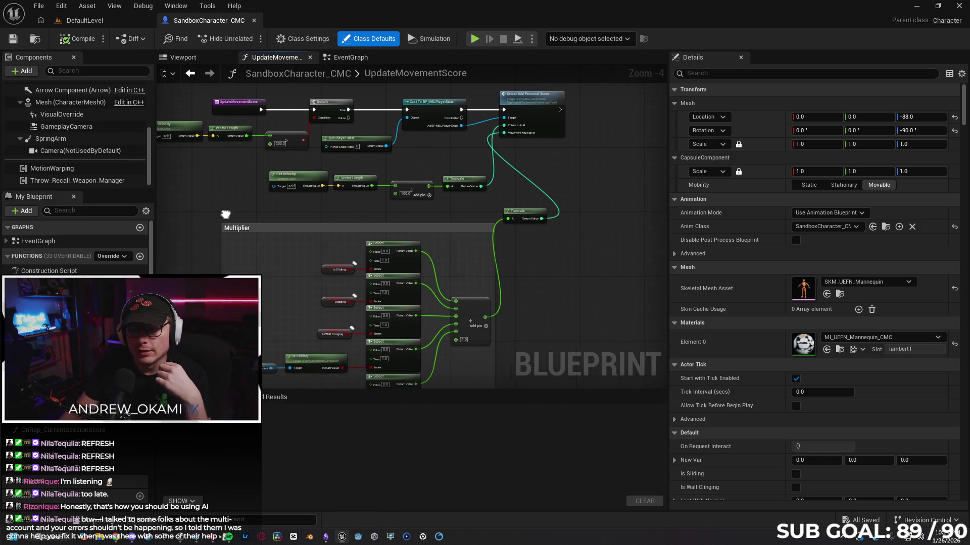
scroll(265, 207, up, 2)
drag(326, 198, 298, 207)
drag(271, 238, 204, 244)
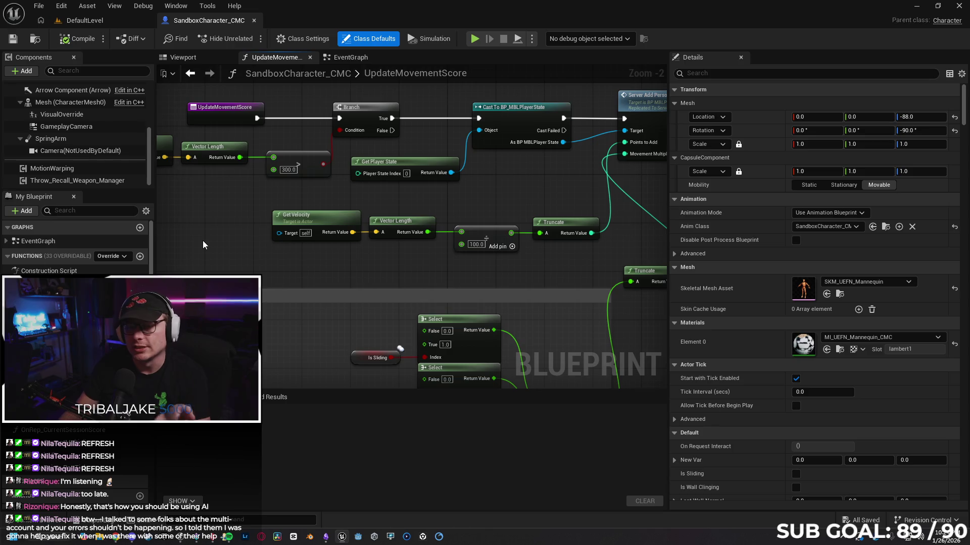
mouse_move(325, 279)
mouse_down()
mouse_move(275, 278)
mouse_move(286, 197)
mouse_up()
drag(209, 279, 209, 171)
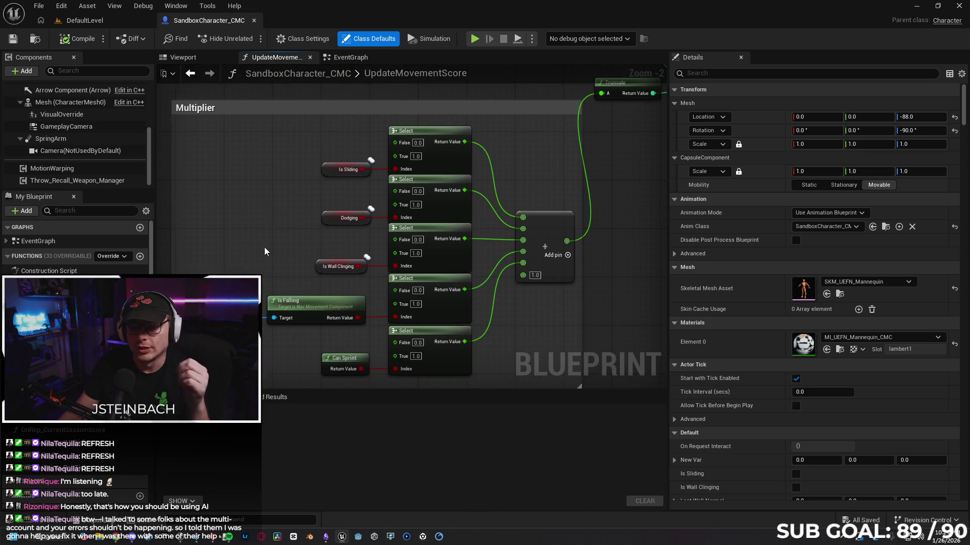
mouse_move(510, 152)
mouse_down()
mouse_move(454, 223)
mouse_move(450, 256)
mouse_move(419, 268)
mouse_move(498, 112)
mouse_up()
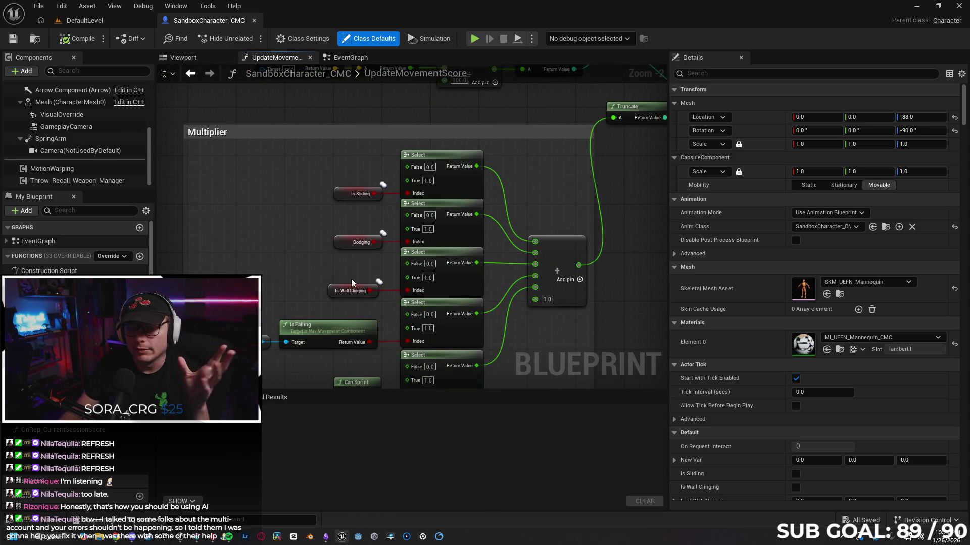
drag(314, 149, 306, 187)
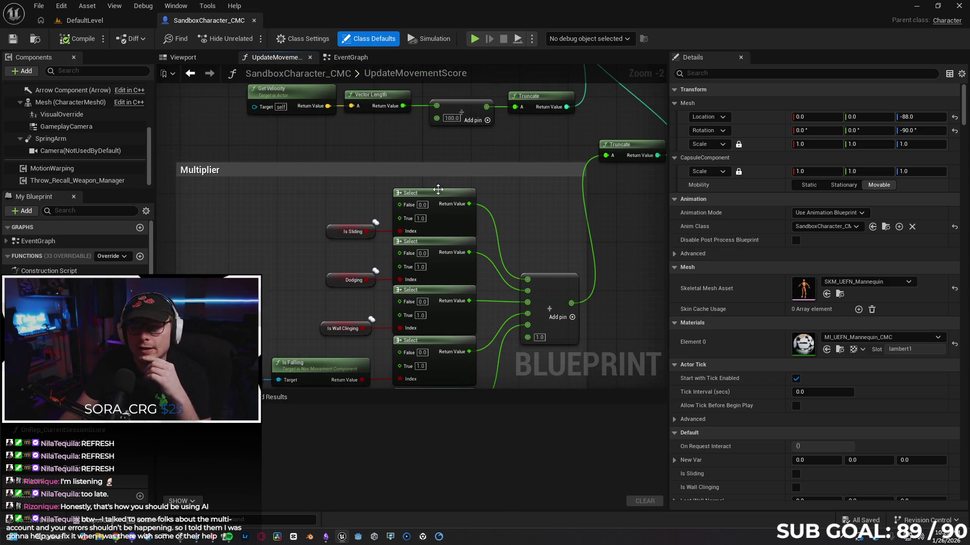
Inspect the top Multiplier Select node and bring Server Add Personal Score into view
click(434, 193)
click(459, 147)
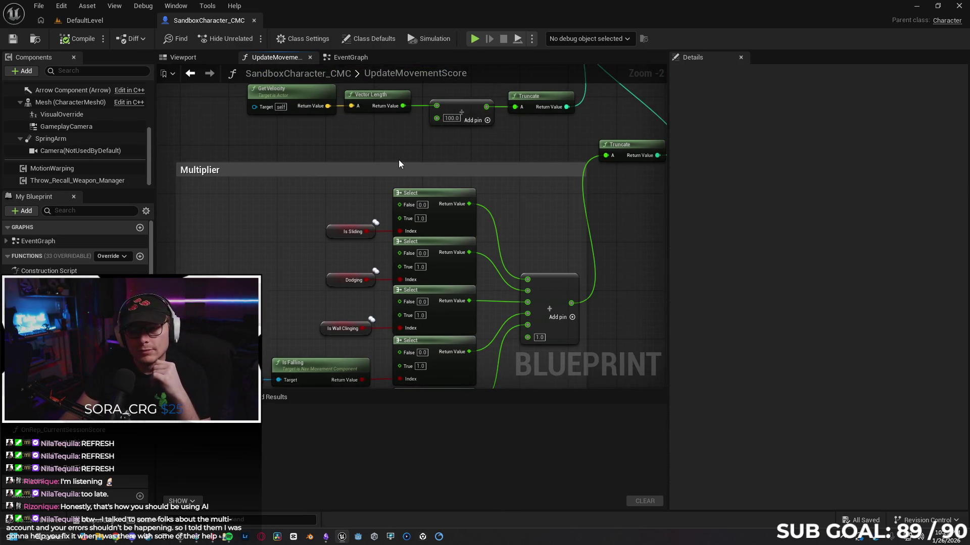
mouse_move(435, 138)
mouse_down()
mouse_move(409, 179)
mouse_move(403, 217)
mouse_move(412, 226)
mouse_up()
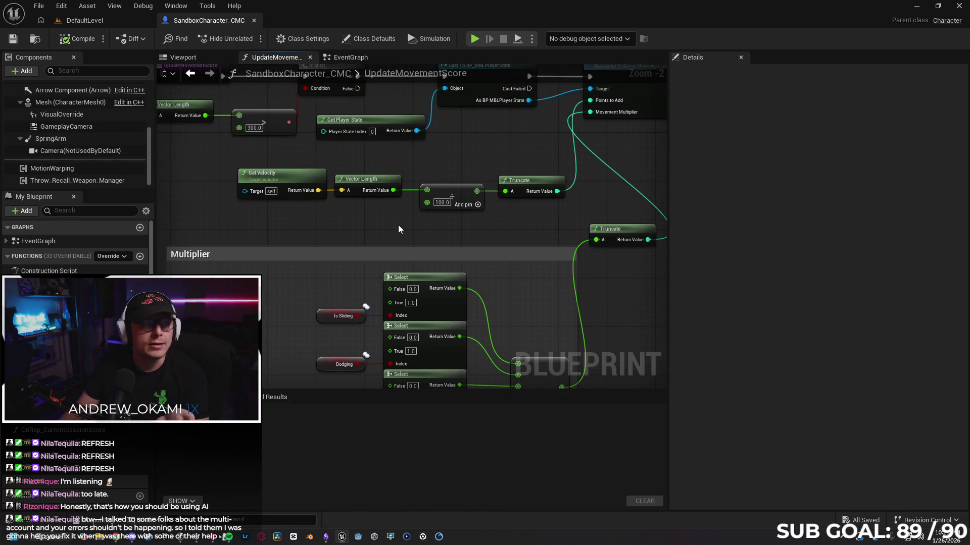
mouse_move(398, 229)
mouse_down()
mouse_move(397, 263)
mouse_move(383, 265)
mouse_up()
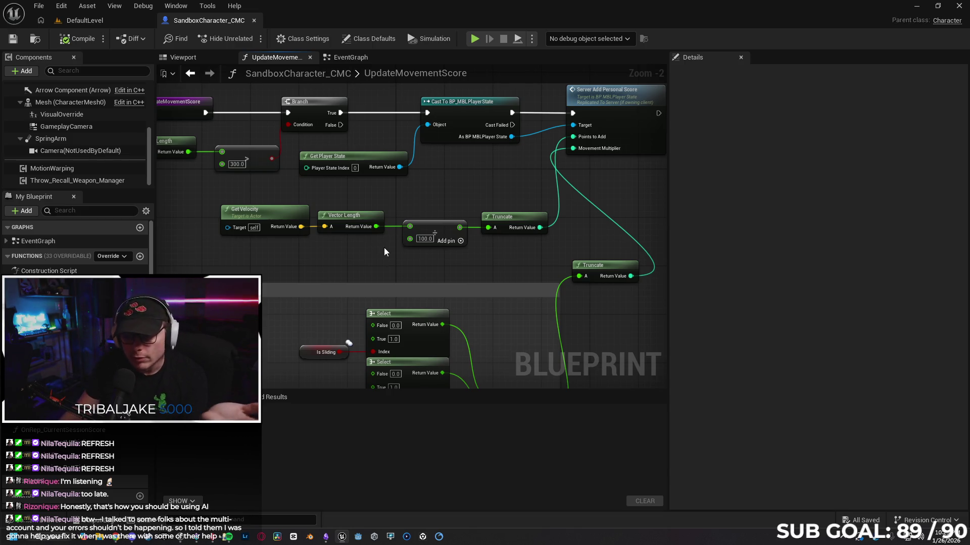
drag(383, 252, 378, 272)
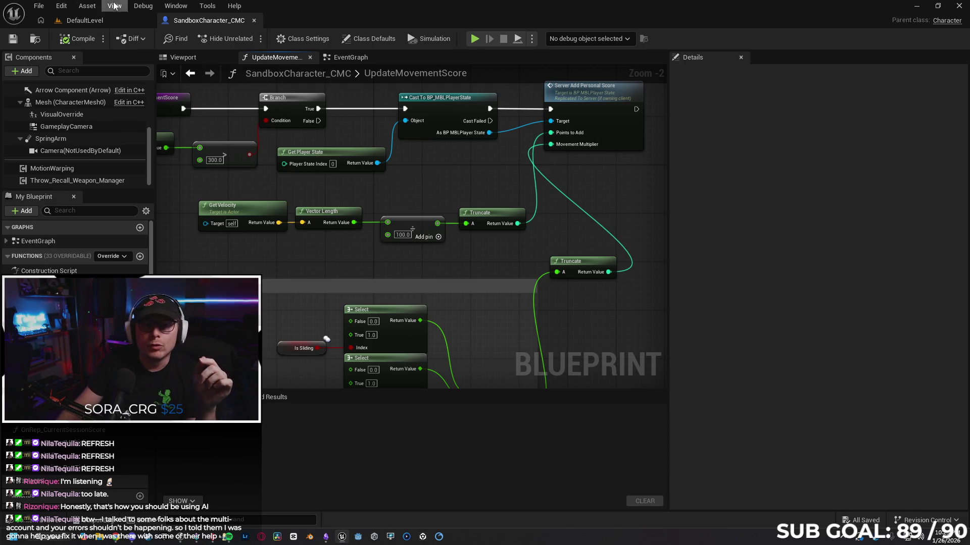
Look through the editor's menu bar menus, closing them without choosing anything
click(177, 5)
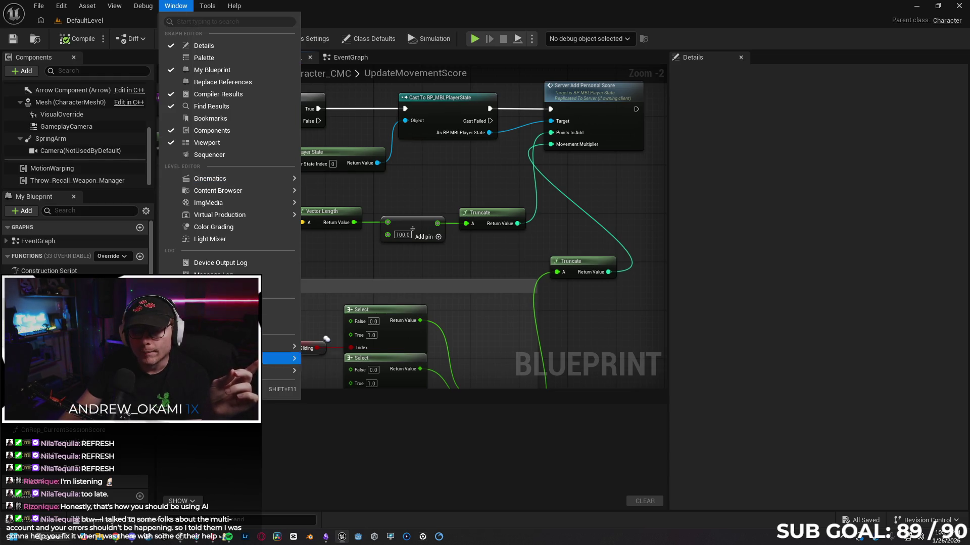
mouse_move(238, 5)
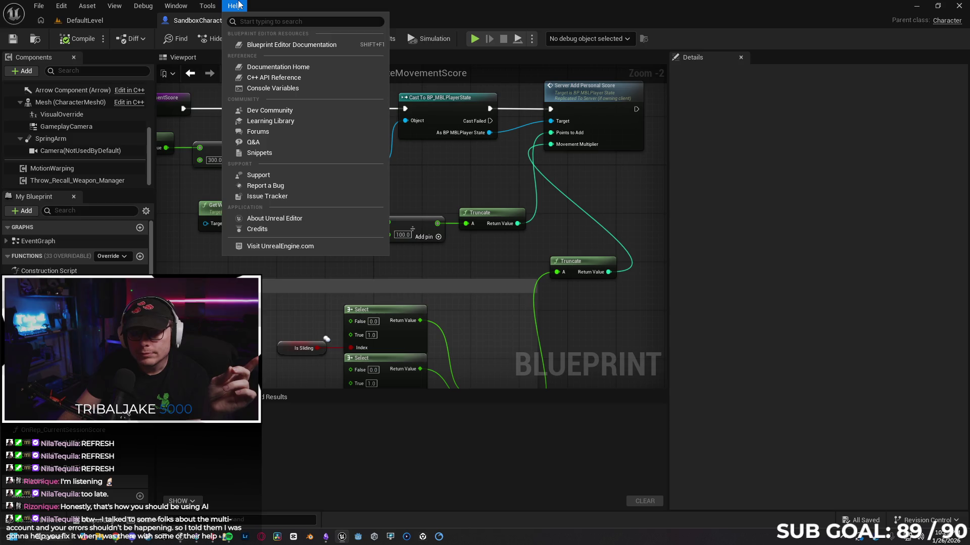
mouse_move(135, 6)
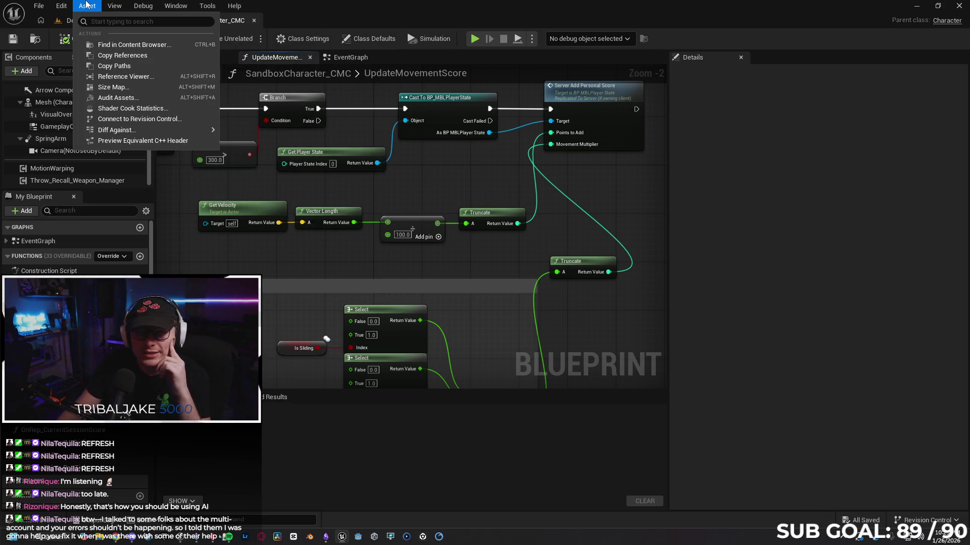
mouse_move(68, 4)
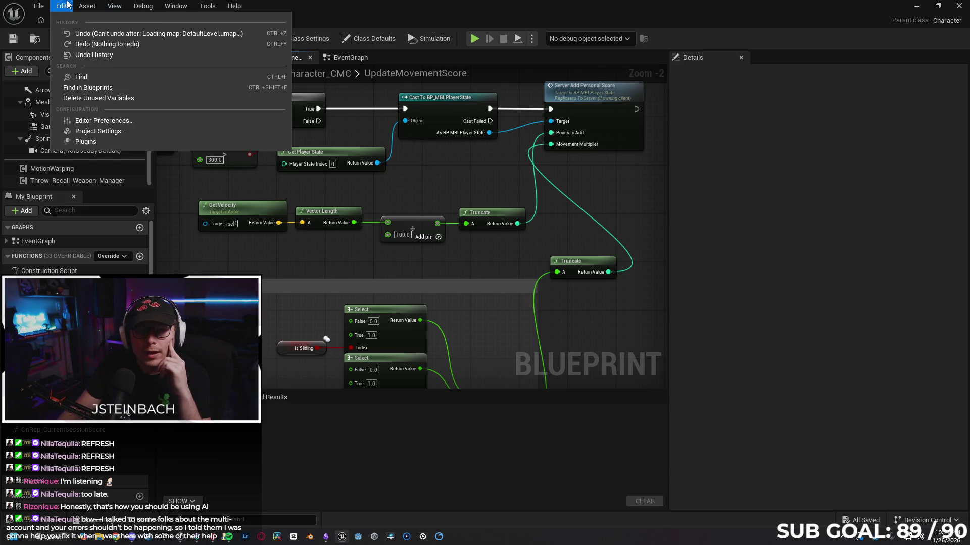
mouse_move(37, 5)
mouse_move(91, 177)
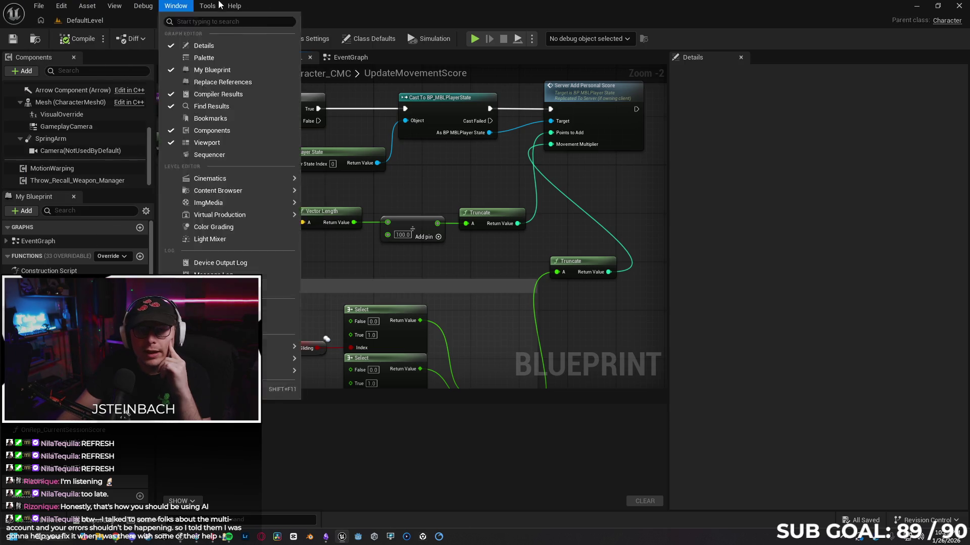
click(280, 5)
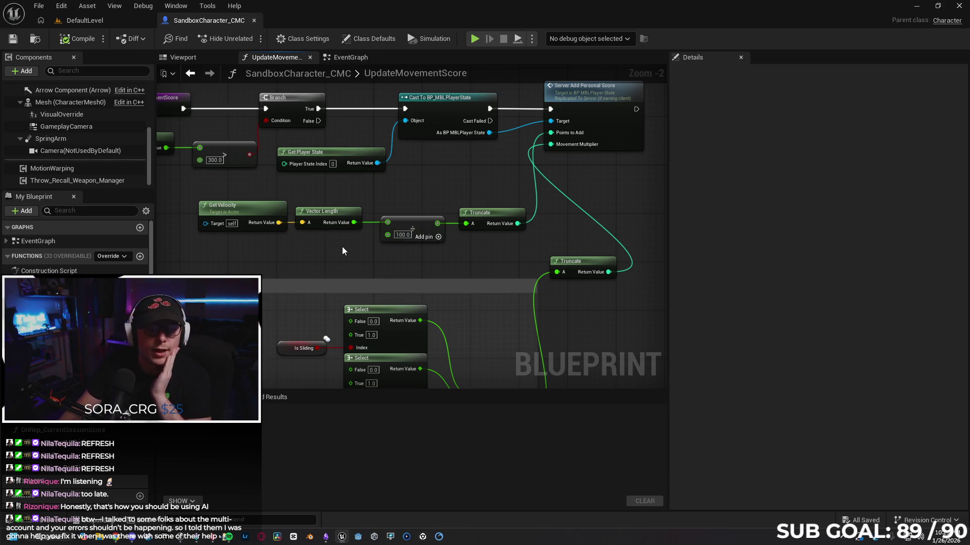
Zoom out and centre UpdateMovementScore so the Multiplier section is visible
mouse_move(458, 254)
mouse_down()
mouse_move(468, 269)
mouse_move(351, 283)
mouse_move(387, 305)
mouse_up()
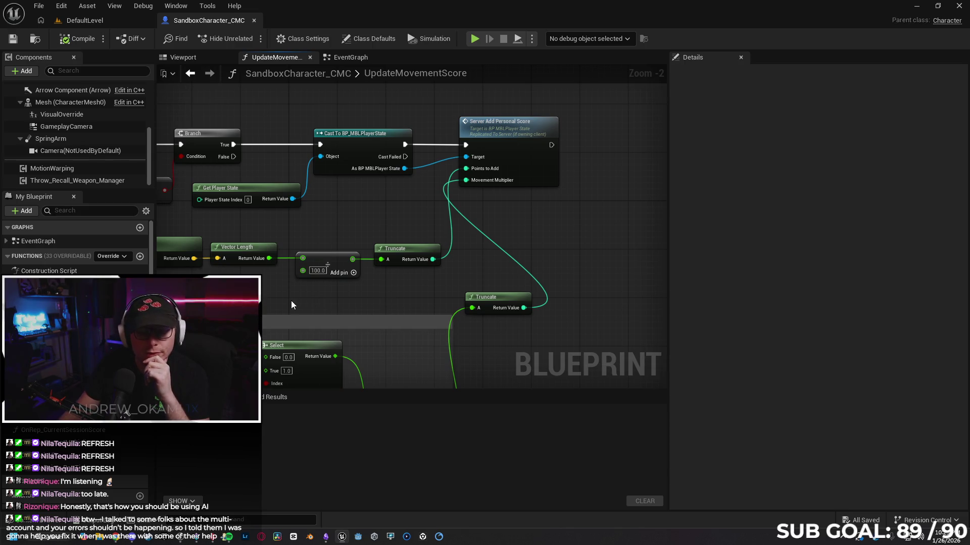
scroll(291, 301, down, 3)
drag(291, 301, 353, 211)
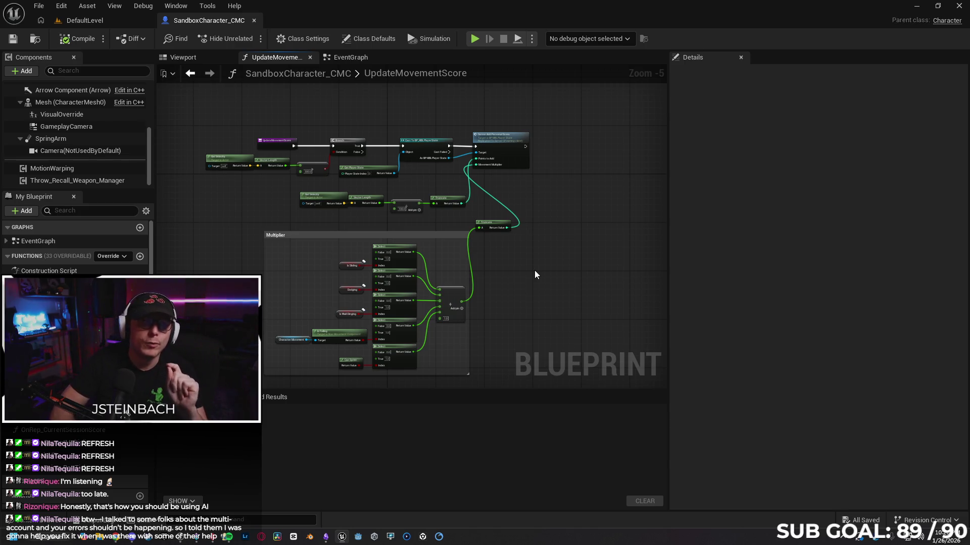
Review the Begin Play score timer in the EventGraph, then zoom in on Server Add Personal Score
scroll(534, 271, up, 2)
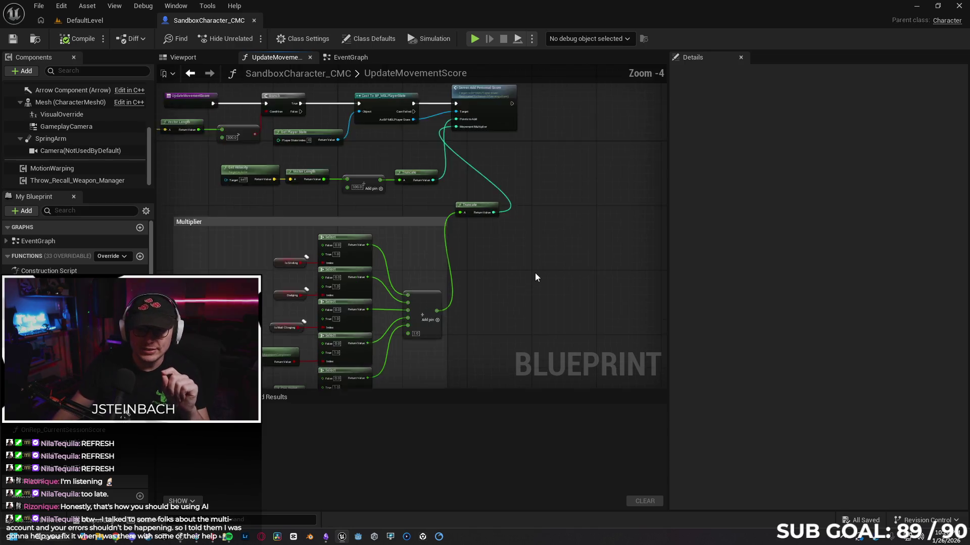
scroll(480, 258, down, 2)
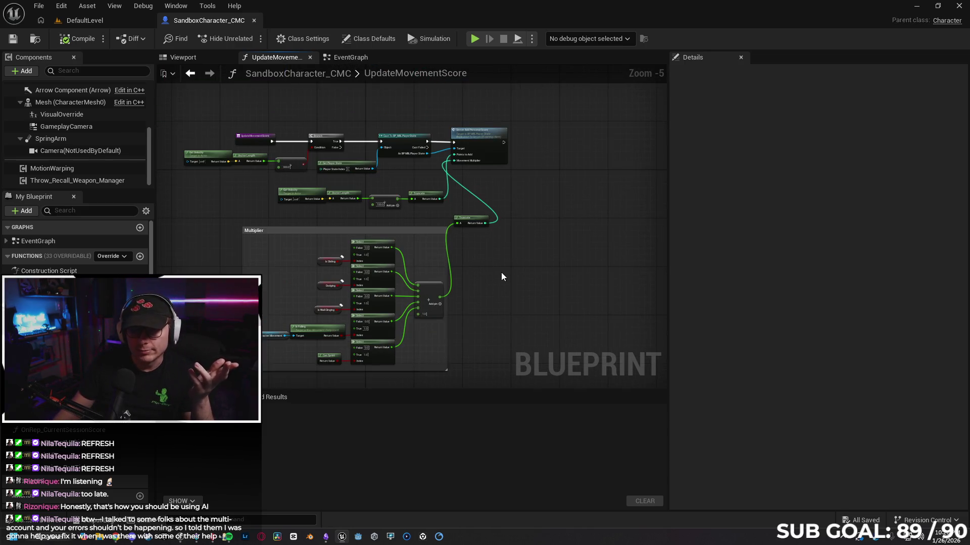
drag(501, 272, 500, 254)
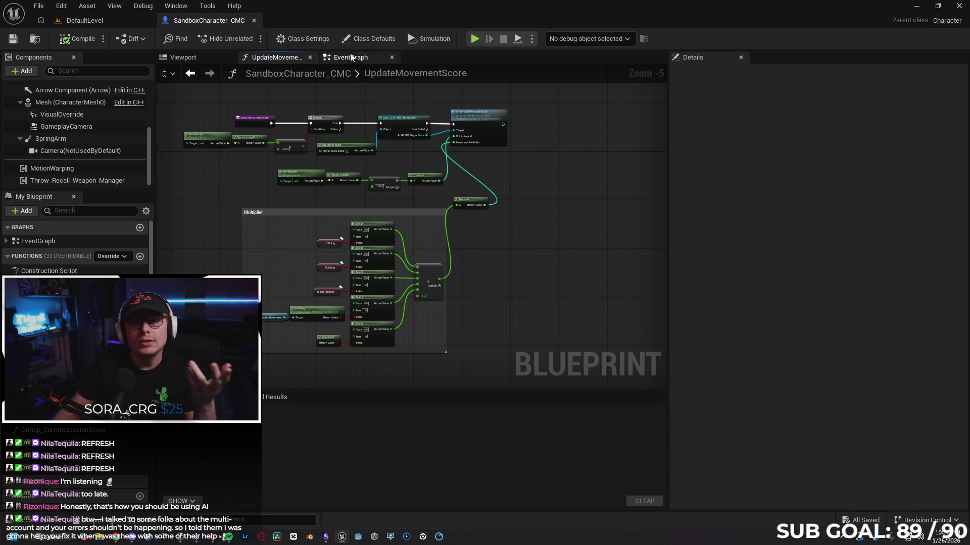
click(351, 57)
scroll(281, 172, down, 1)
scroll(273, 157, up, 3)
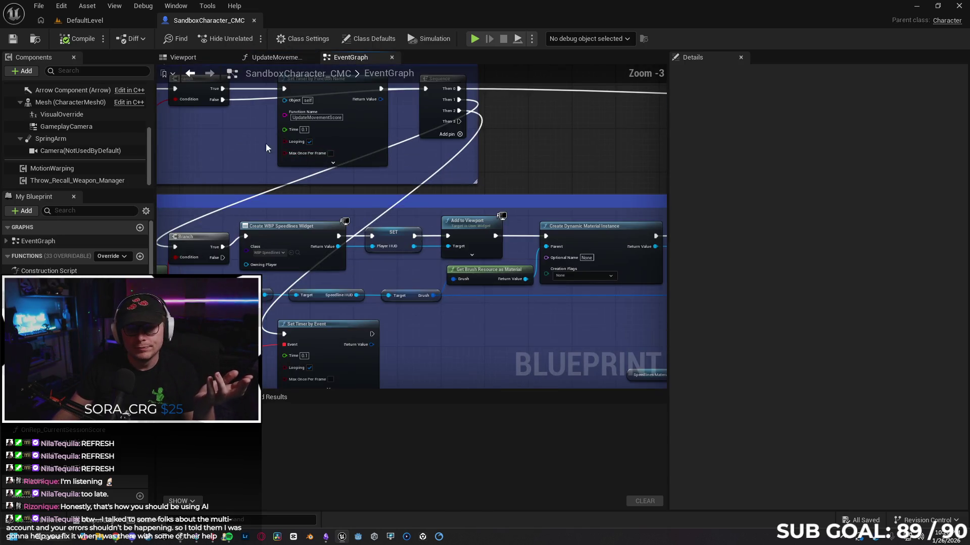
mouse_move(394, 192)
mouse_down()
mouse_move(395, 215)
mouse_move(361, 218)
mouse_up()
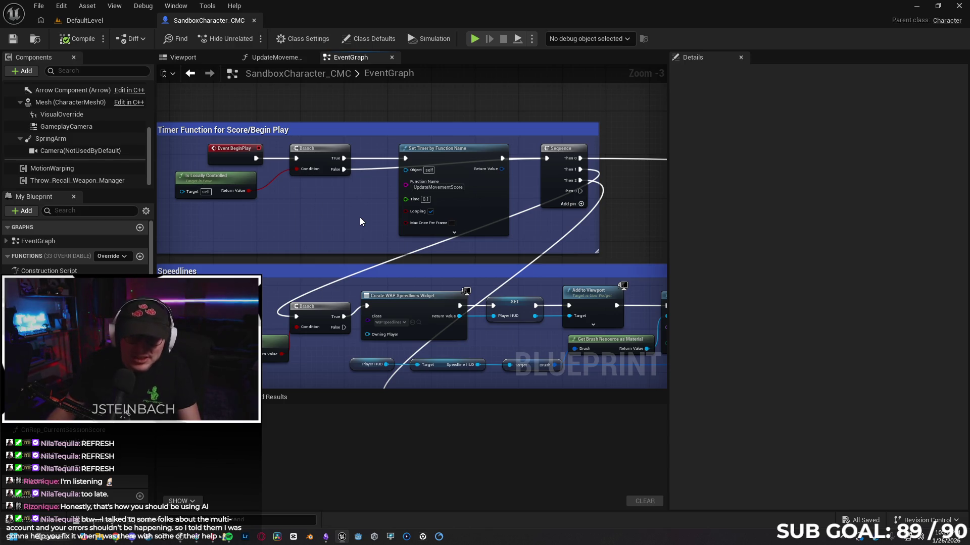
click(266, 59)
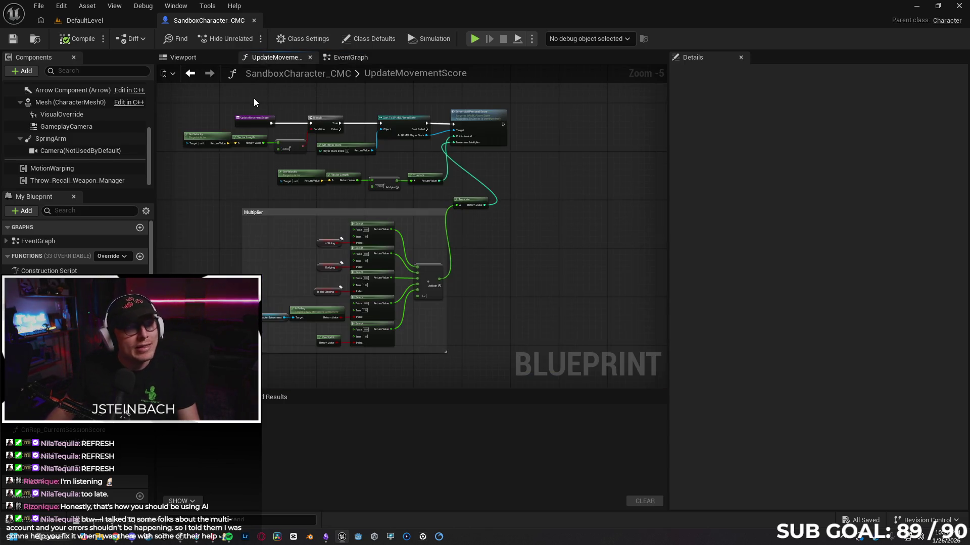
scroll(519, 182, up, 3)
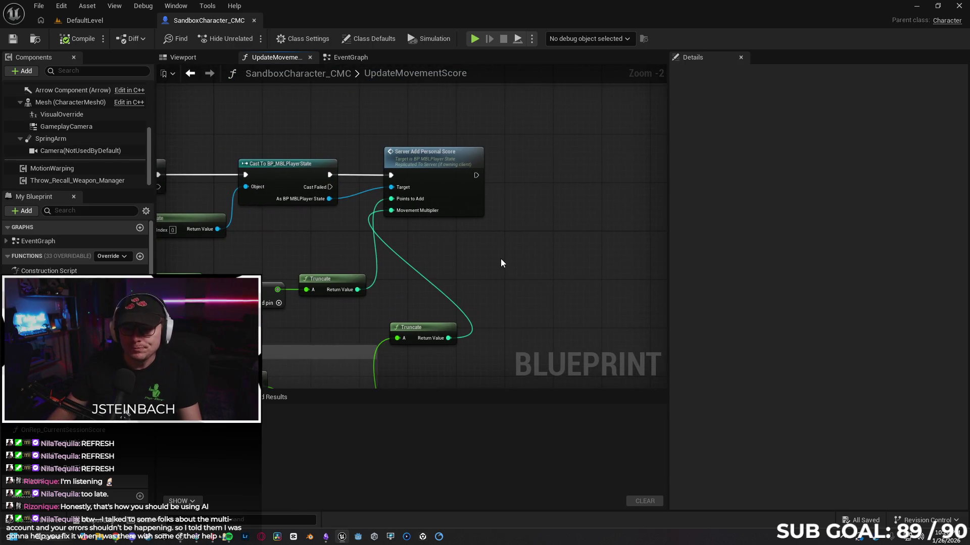
Review BP_MBLPlayerState's Server_AddPersonalScore event nodes, then return to SandboxCharacter_CMC
double_click(442, 159)
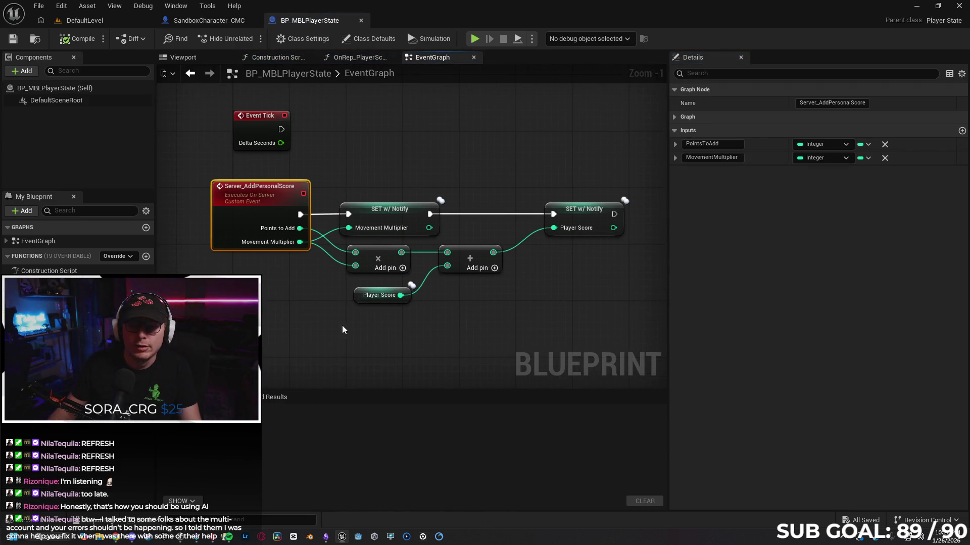
drag(342, 330, 389, 319)
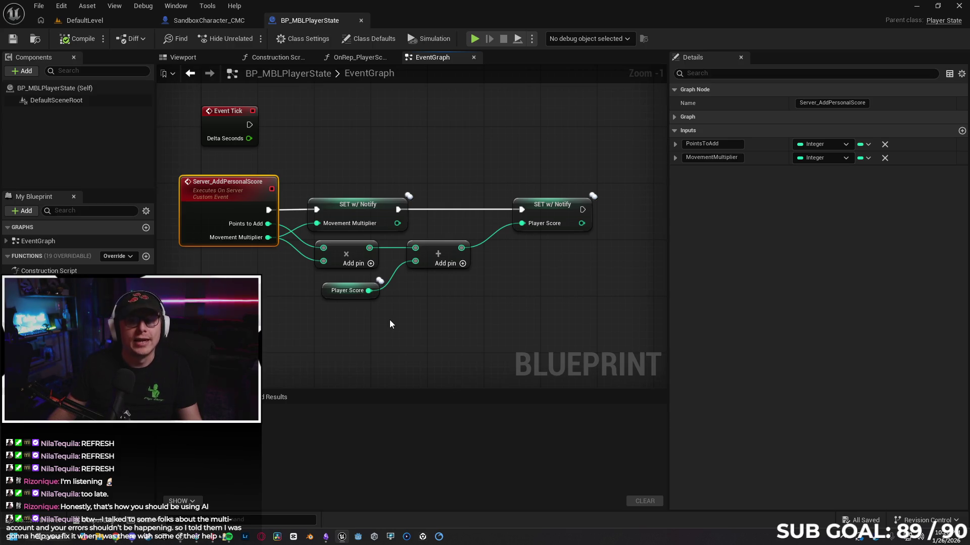
click(390, 320)
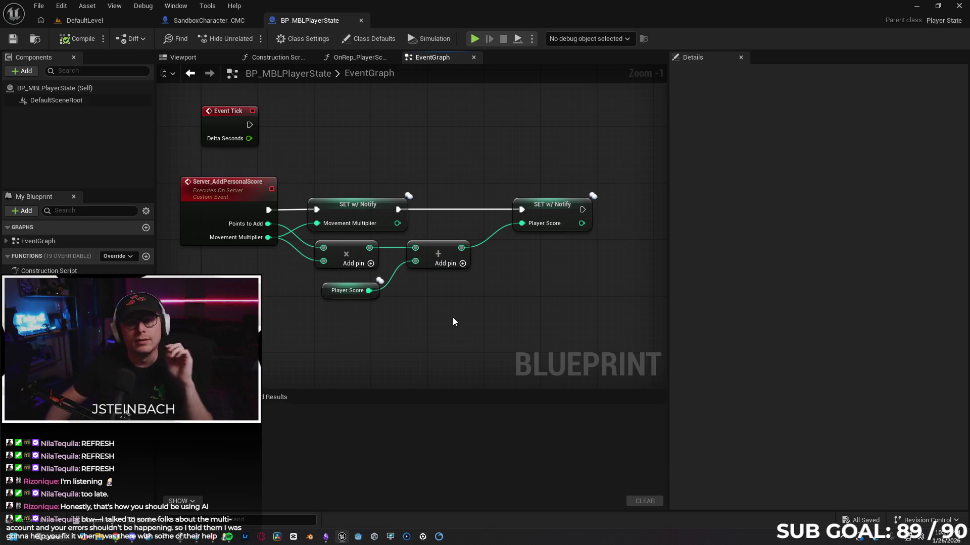
mouse_move(218, 153)
mouse_down()
mouse_move(477, 250)
mouse_move(534, 316)
mouse_move(460, 321)
mouse_up()
click(523, 324)
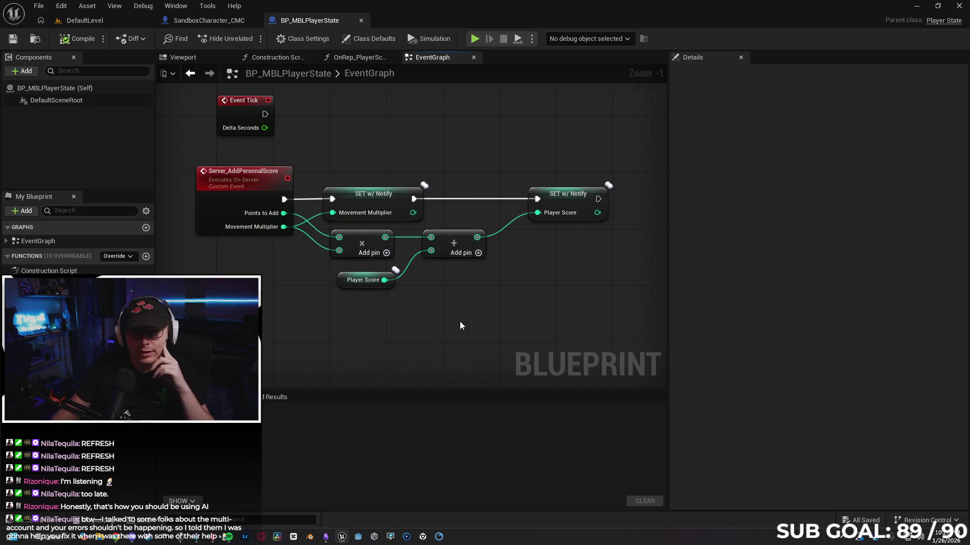
click(219, 22)
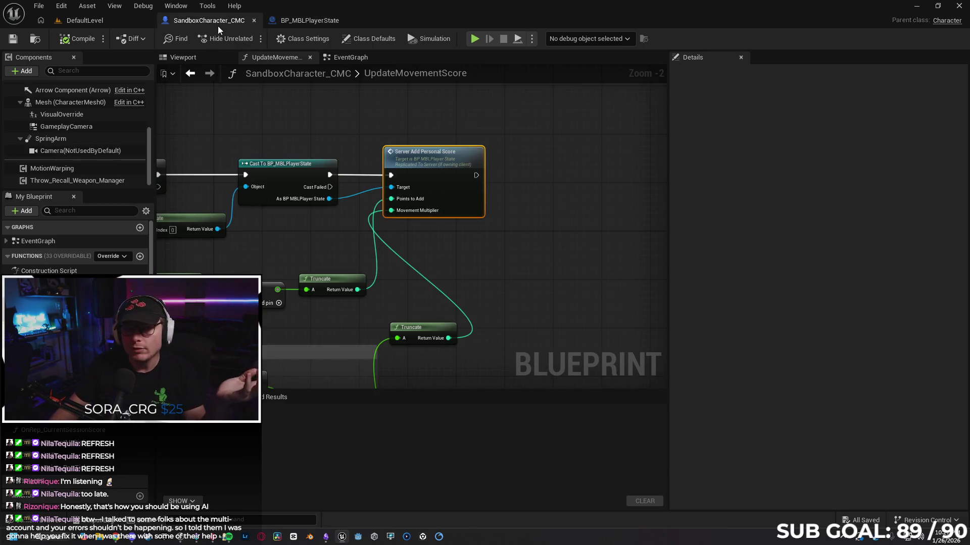
Deselect Server Add Personal Score and frame UpdateMovementScore's entry, velocity check, Branch and Multiplier section
click(507, 272)
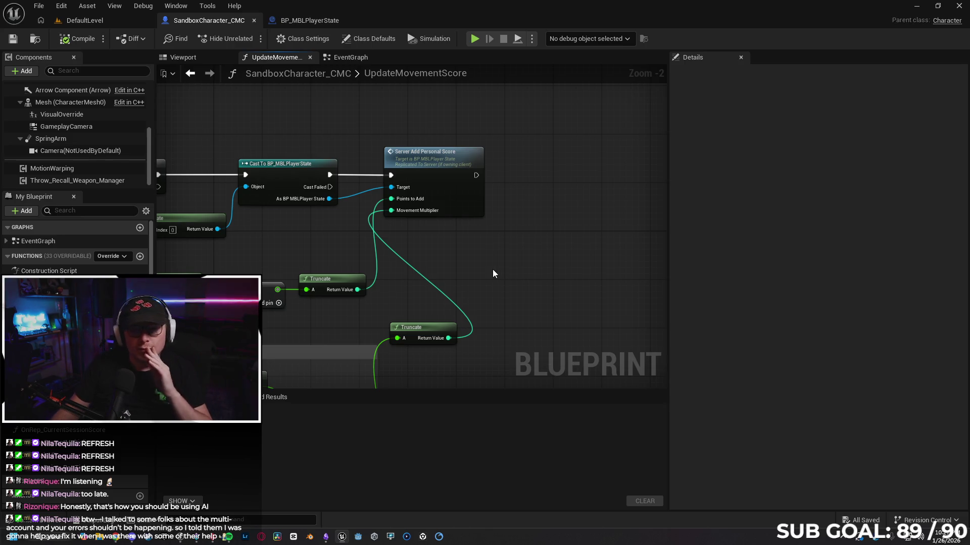
drag(493, 268, 477, 262)
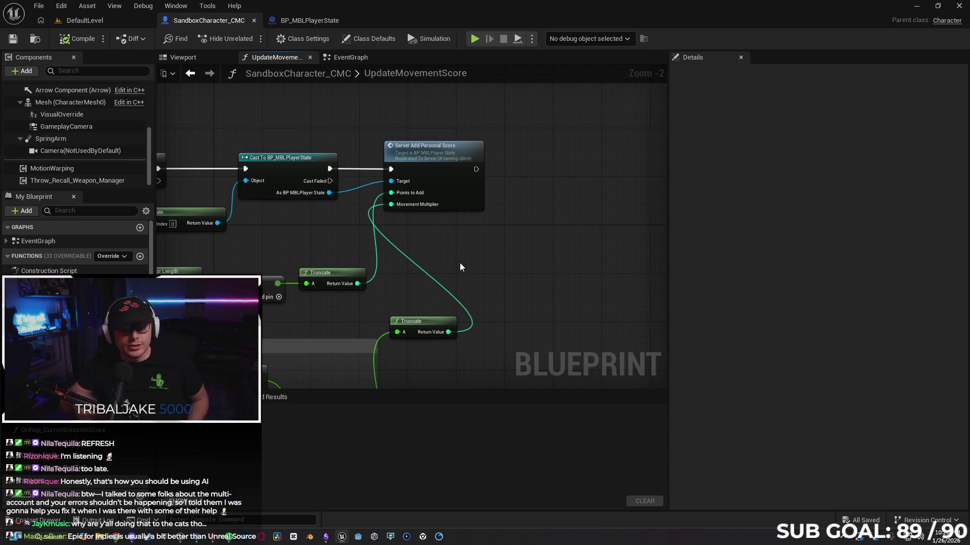
mouse_move(313, 312)
mouse_down()
mouse_move(402, 265)
mouse_move(283, 261)
mouse_up()
scroll(337, 247, down, 1)
drag(355, 262, 270, 263)
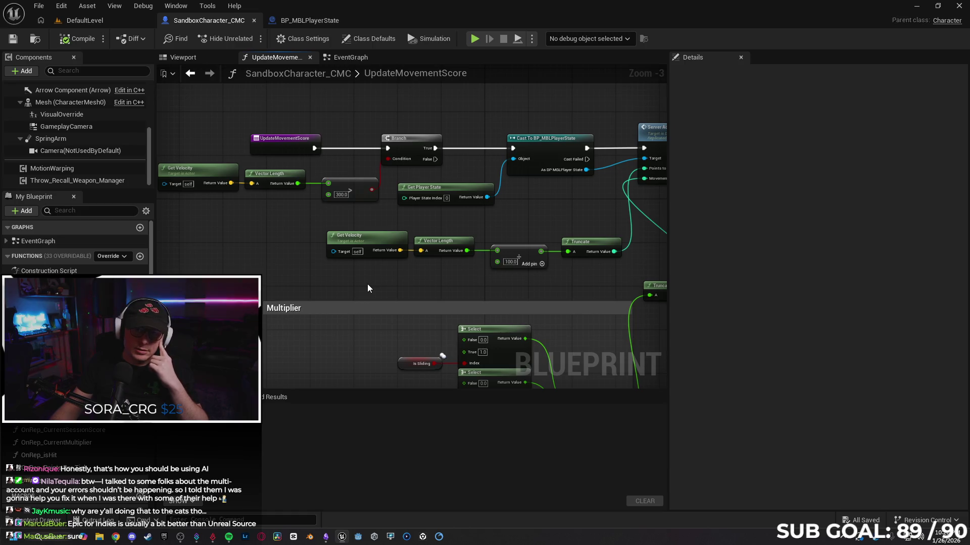
Show SandboxCharacter_CMC's EventGraph framed on the Event Tick and Movement Input comment groups
click(357, 57)
scroll(349, 119, down, 2)
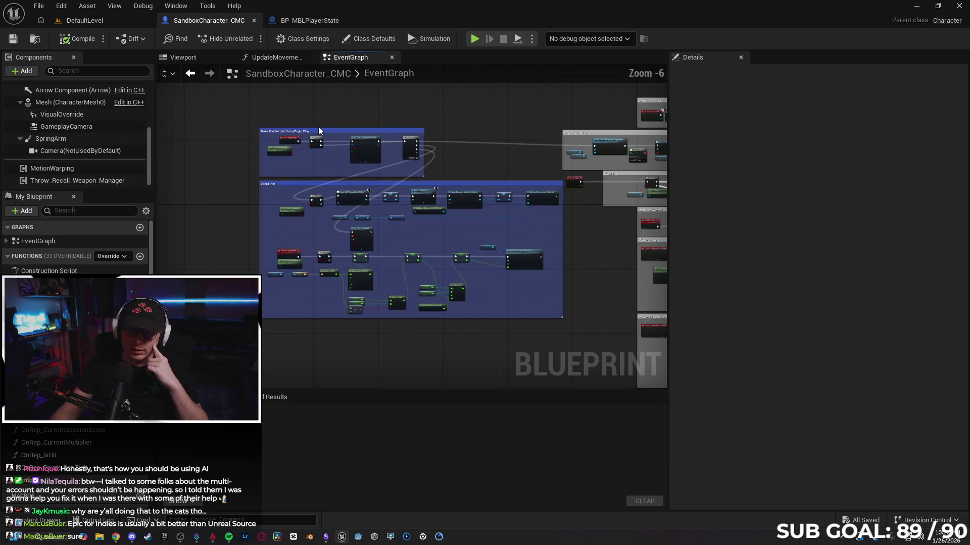
scroll(438, 274, up, 2)
mouse_move(433, 277)
mouse_down()
mouse_move(344, 304)
mouse_move(314, 299)
mouse_up()
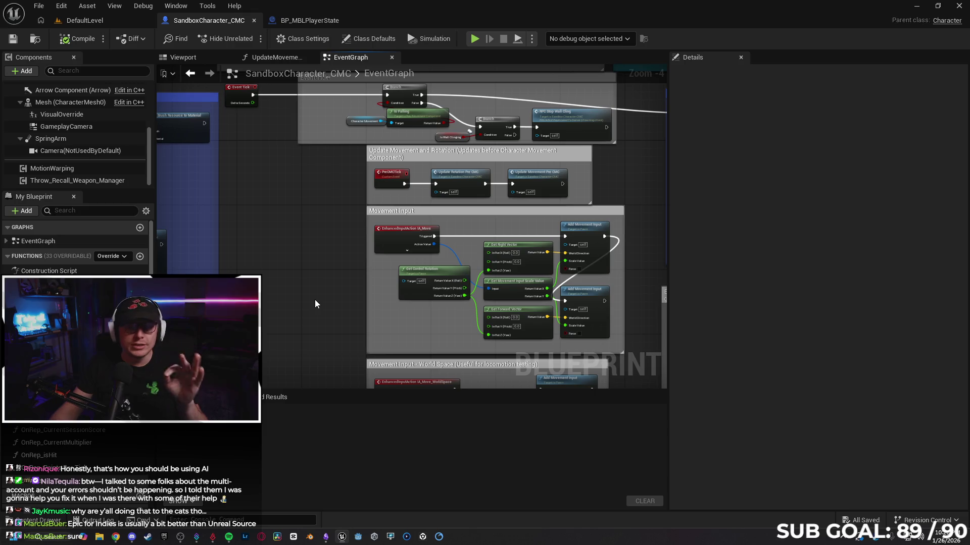
drag(313, 232, 306, 274)
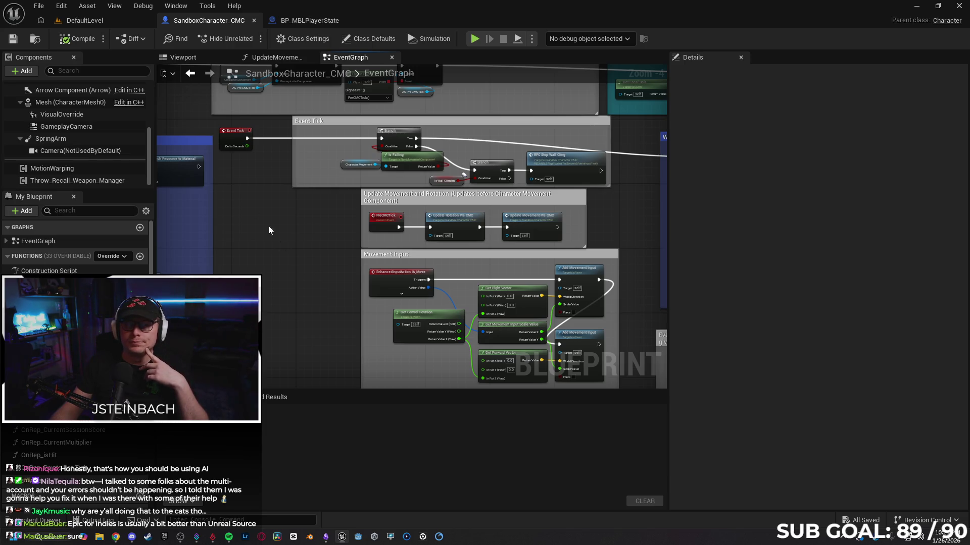
click(38, 6)
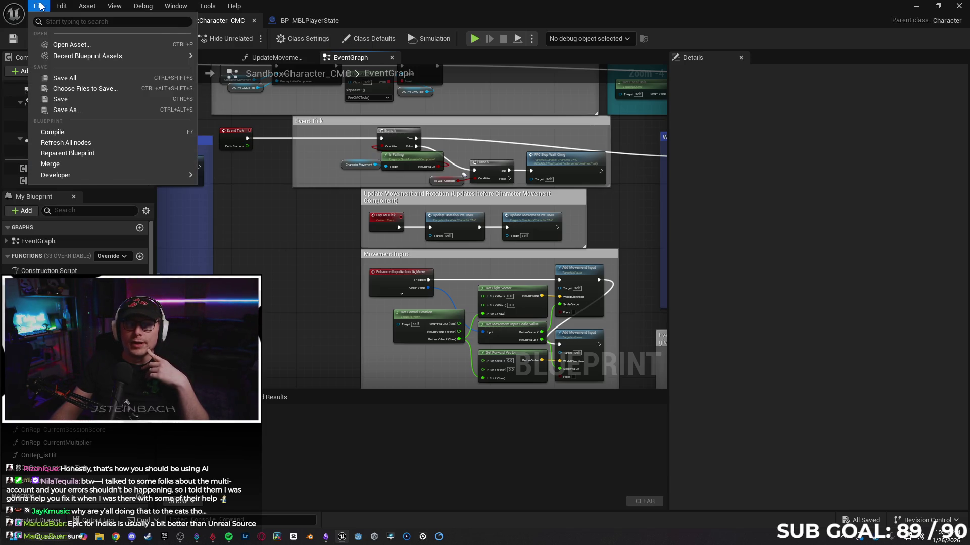
Load the TestArena level from File > Favorite Levels in the DefaultLevel editor
click(83, 20)
click(83, 20)
click(35, 8)
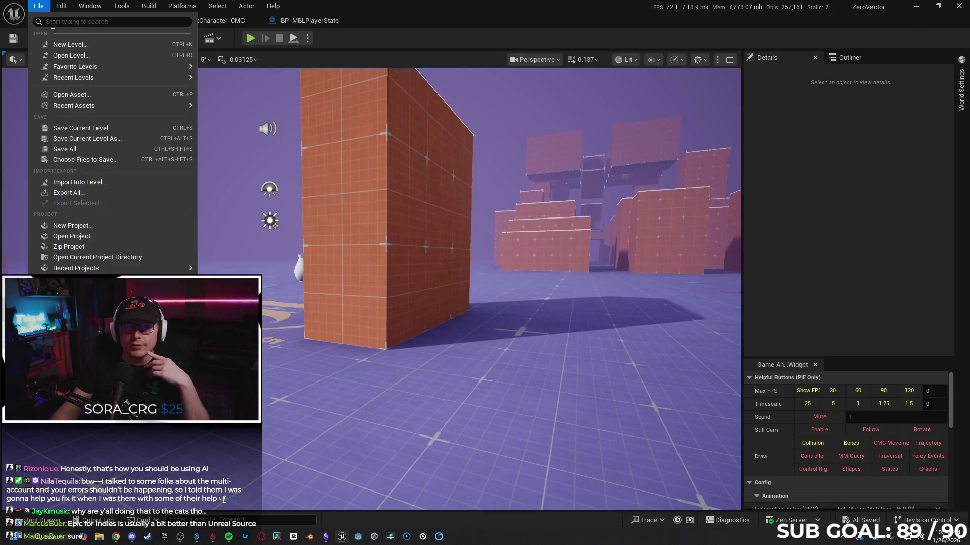
mouse_move(86, 71)
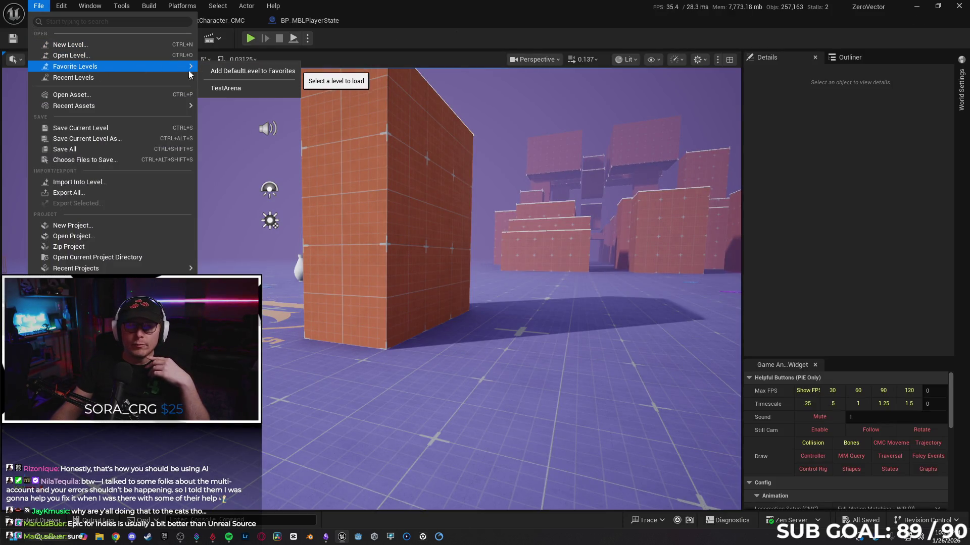
click(226, 88)
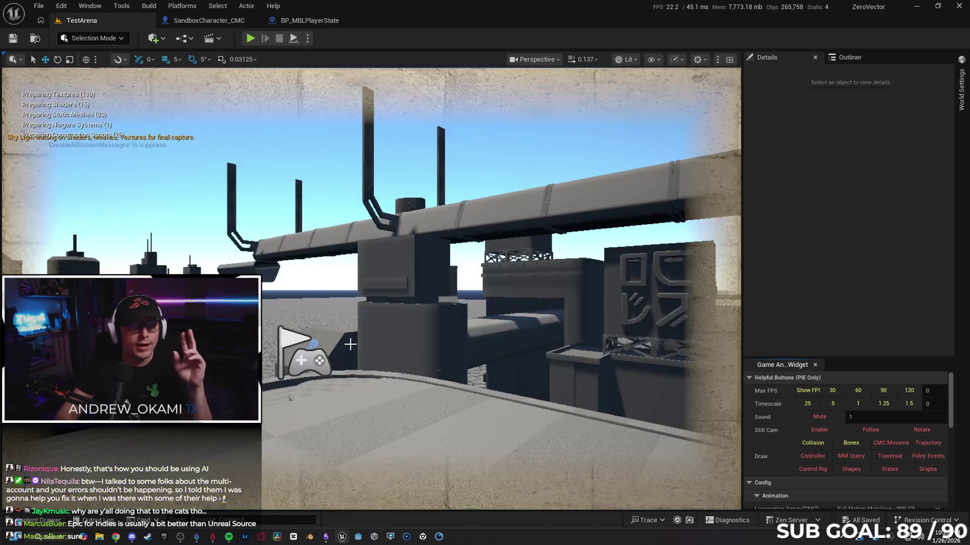
Briefly play-test TestArena full-screen, then stop and restore the editor layout
key(F11)
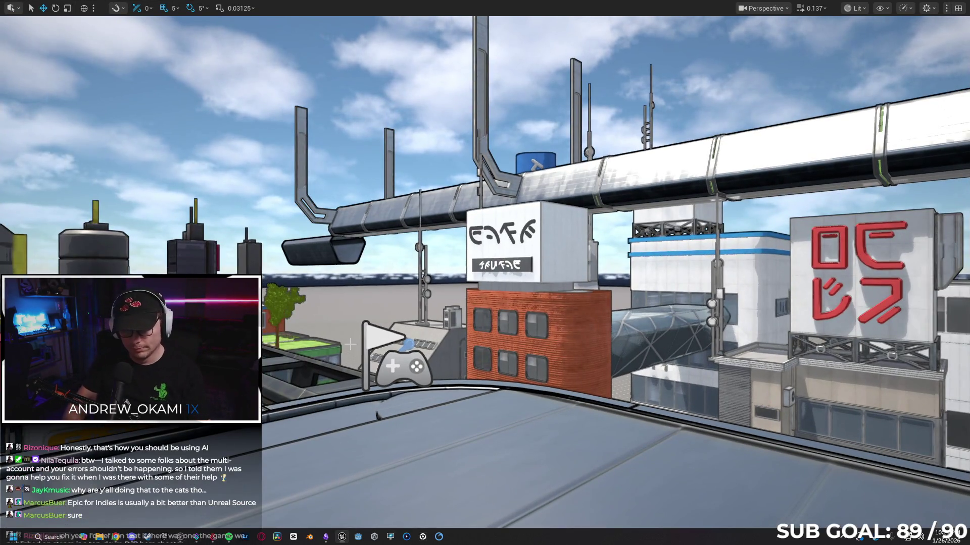
key(alt+p)
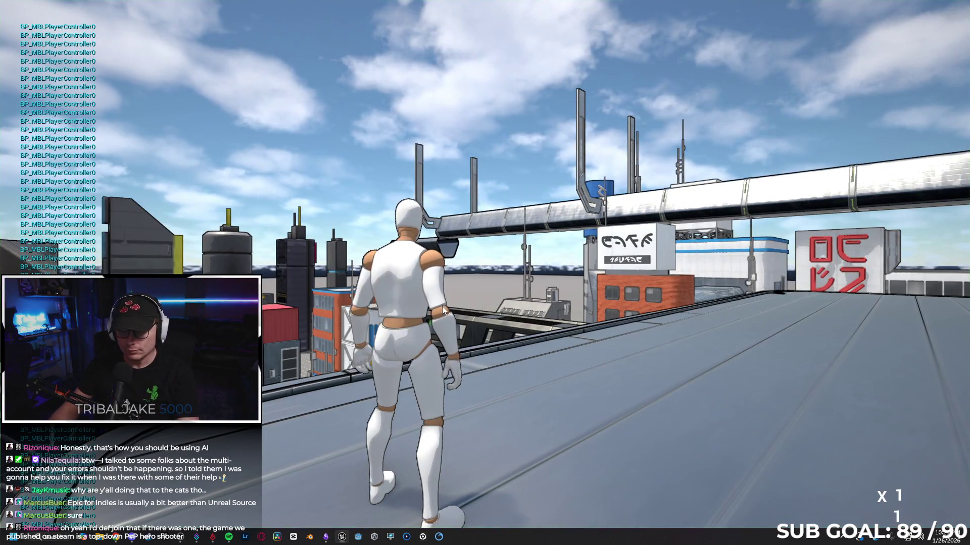
key(Escape)
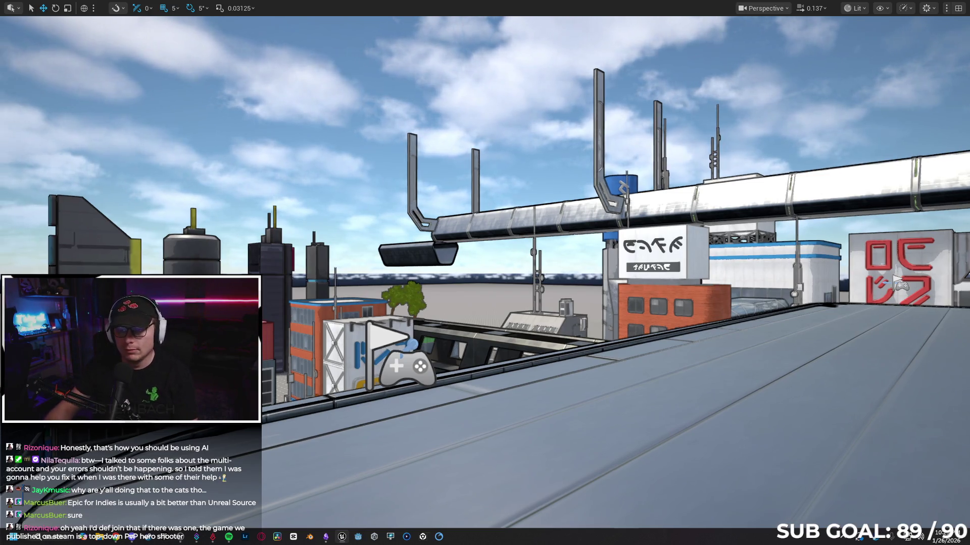
key(F11)
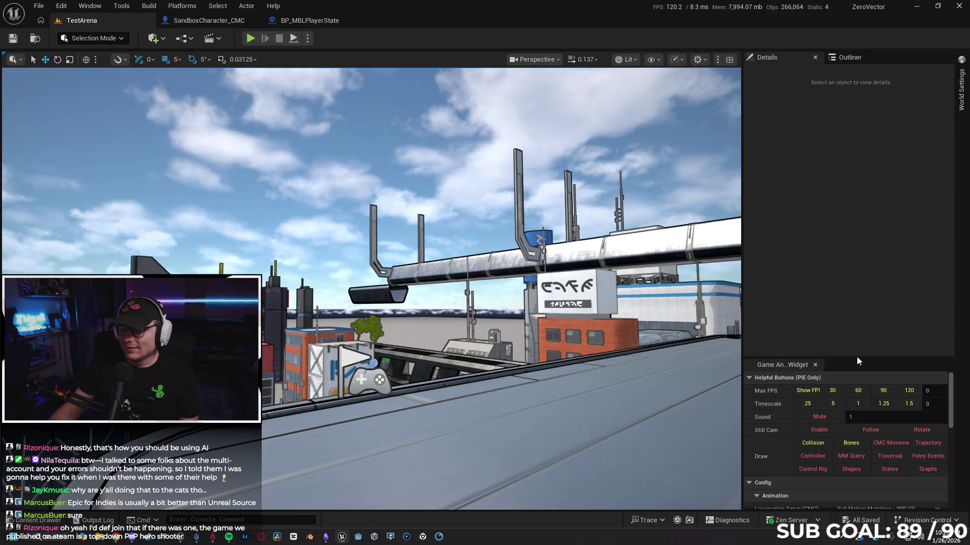
Choose the green-shirted anime character as the Game Anim Widget's Visual Override
drag(857, 358, 861, 327)
scroll(796, 392, down, 10)
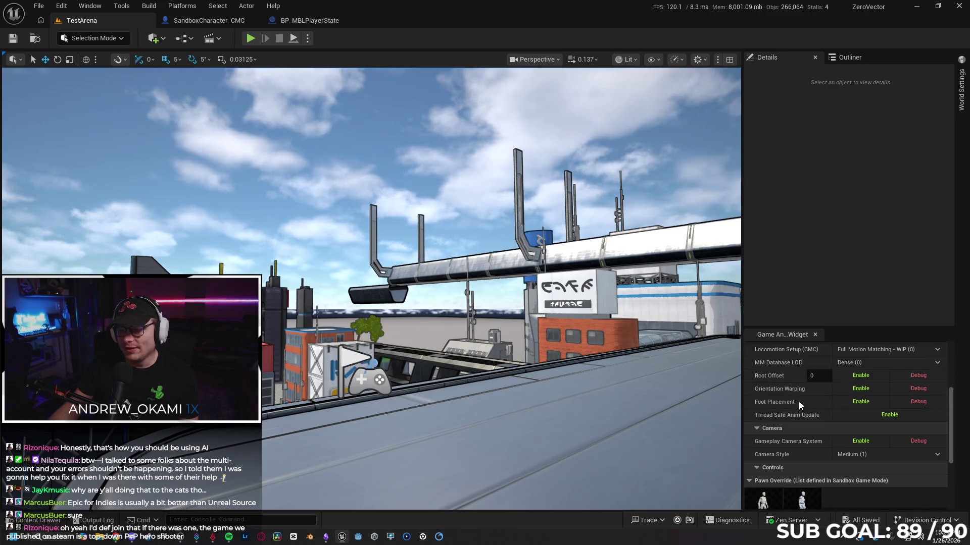
click(806, 455)
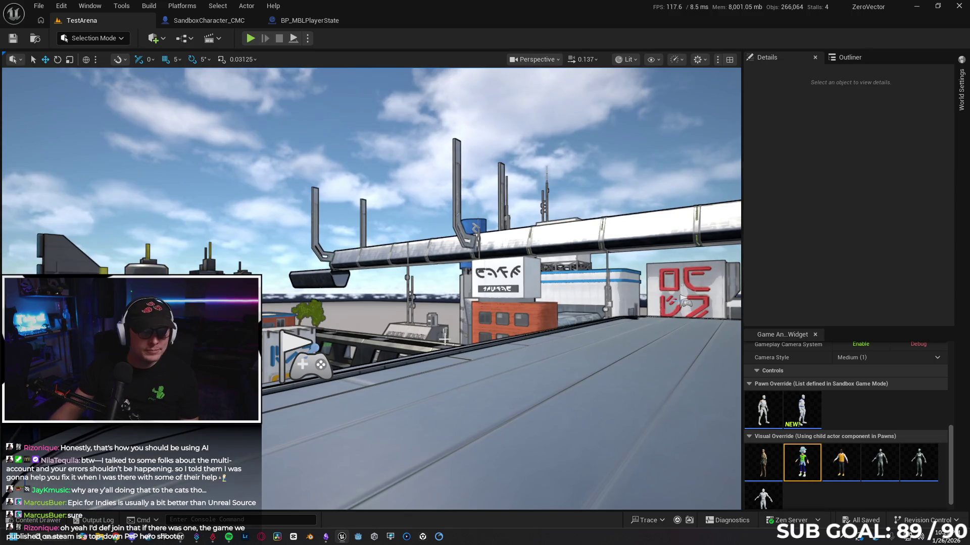
Play TestArena full-screen, leaping across rooftops, the tower ladder and the grey building's ledge
key(F11)
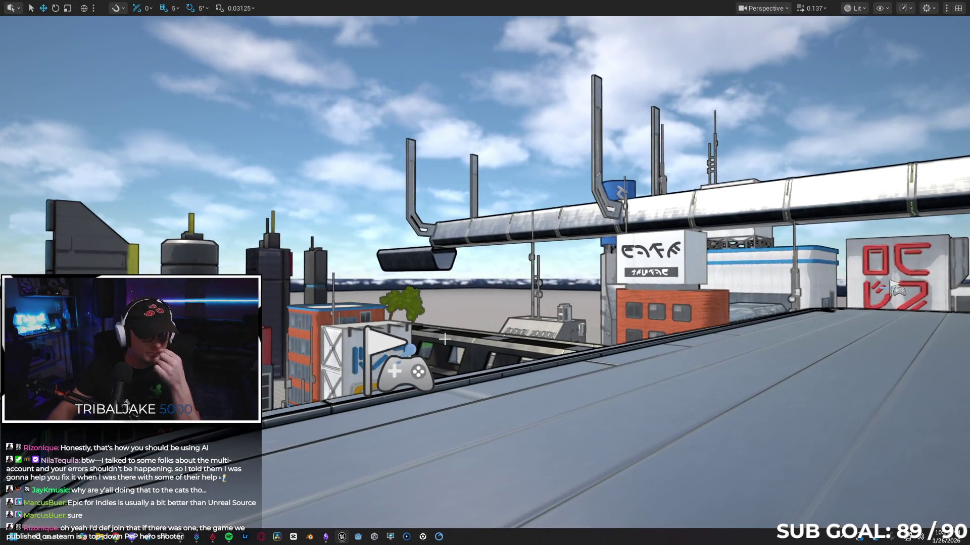
key(alt+p)
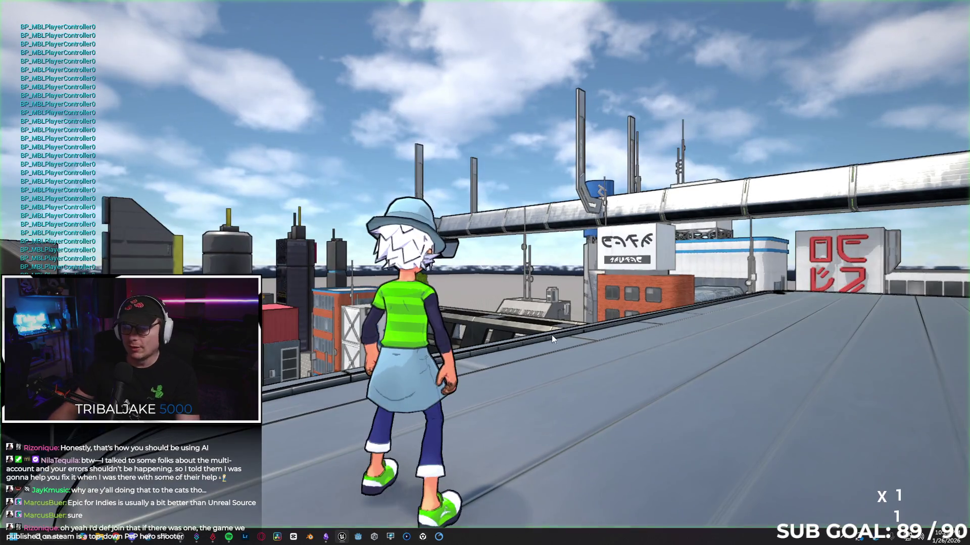
key(w)
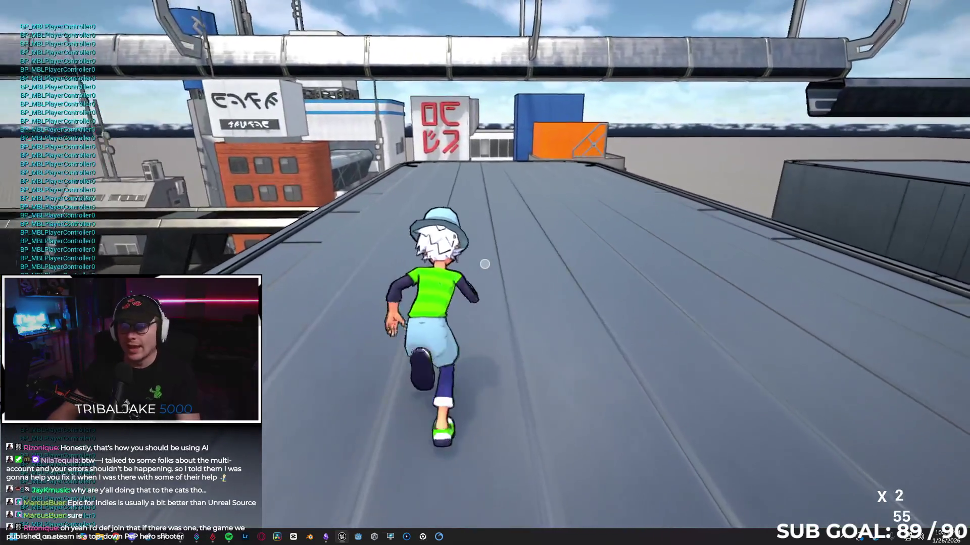
key(space)
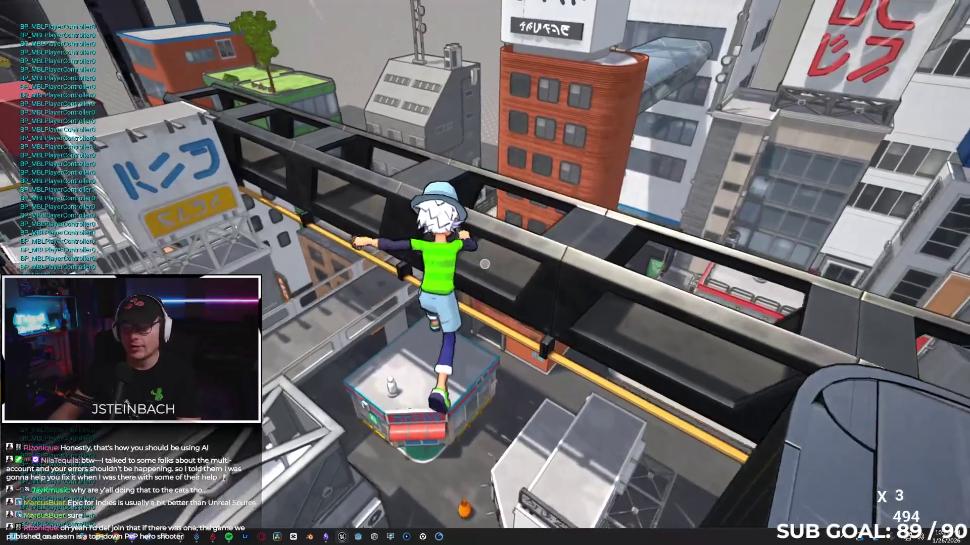
key(space)
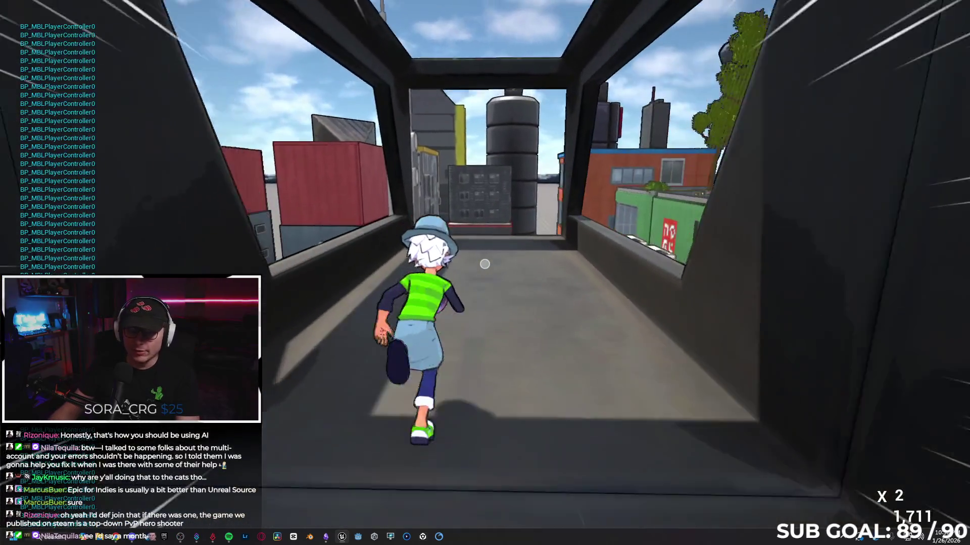
key(space)
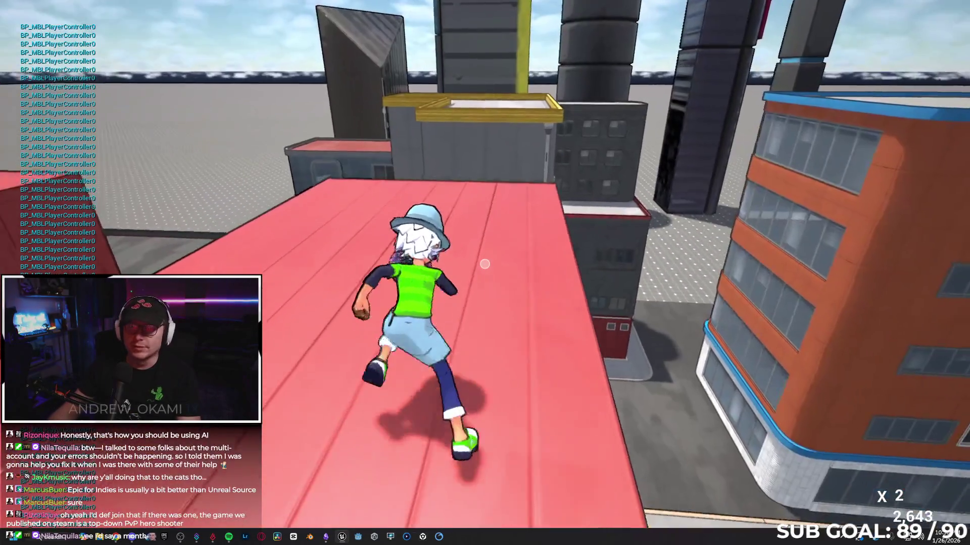
key(space)
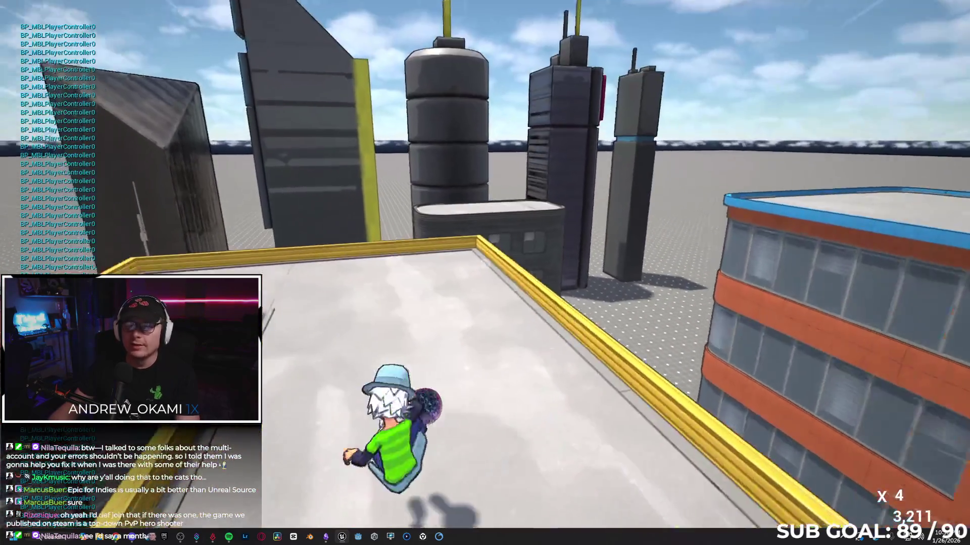
key(space)
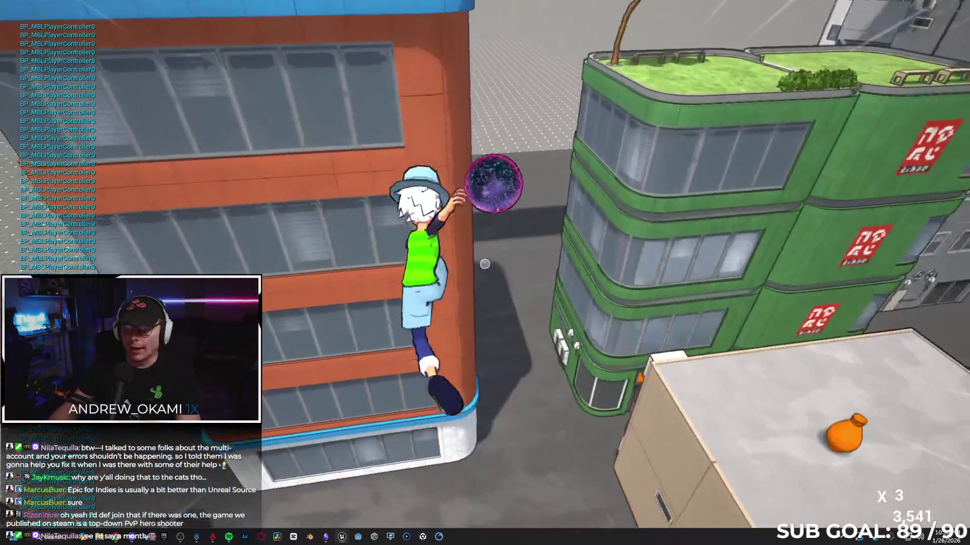
key(space)
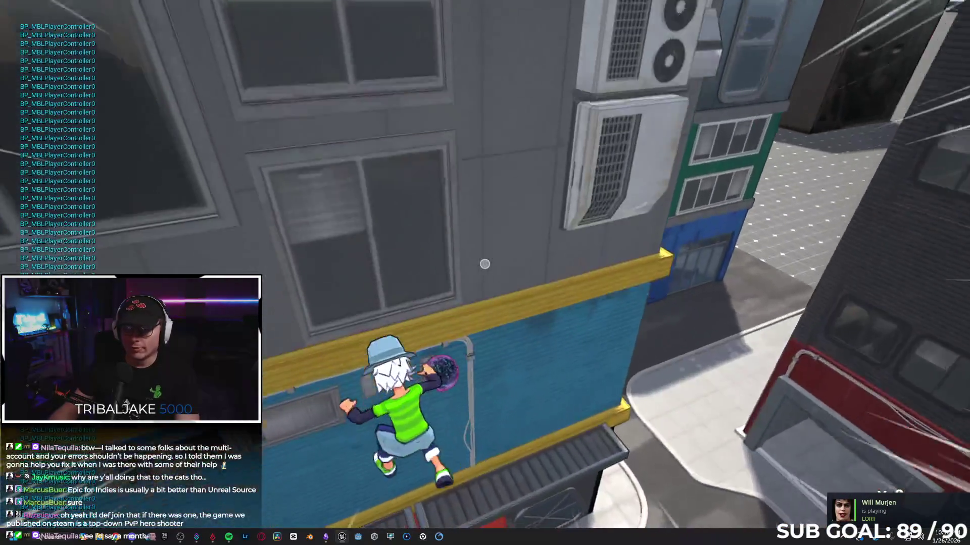
Wall-run across the orange, red and dark buildings up to the blue building's ledge
key(space)
key(w)
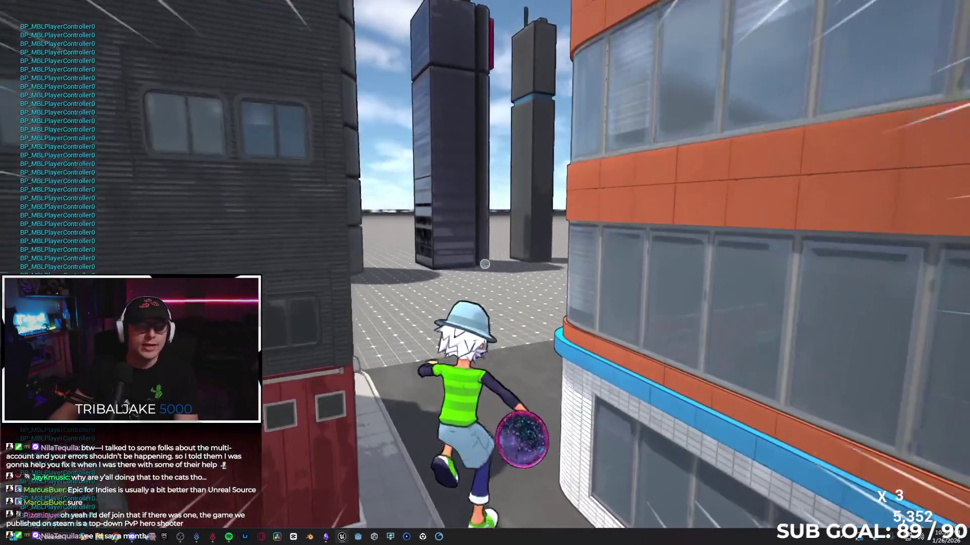
key(space)
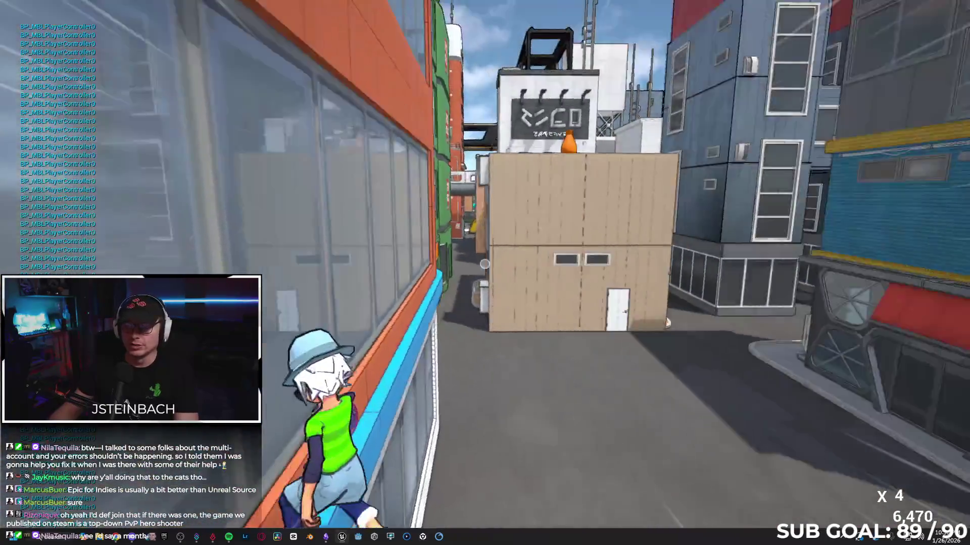
key(space)
key(space)
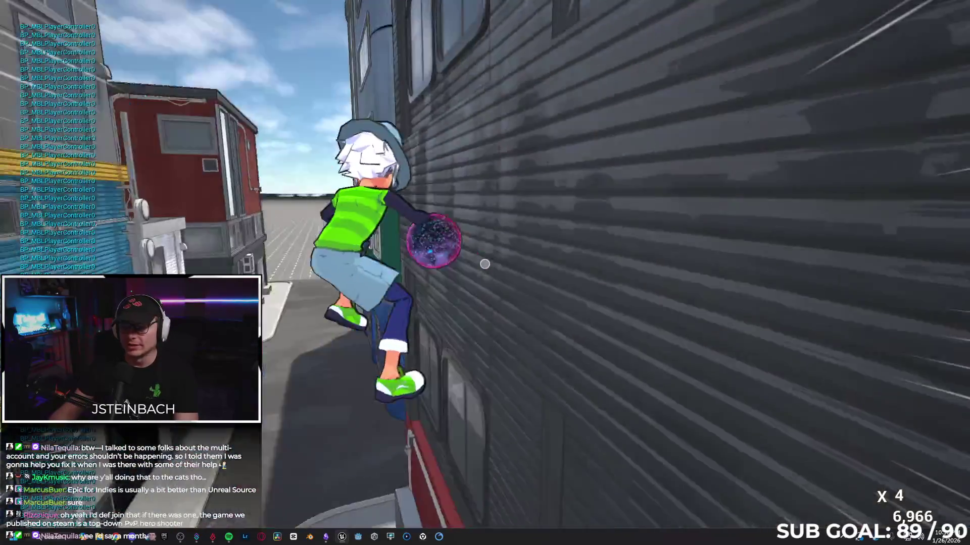
key(space)
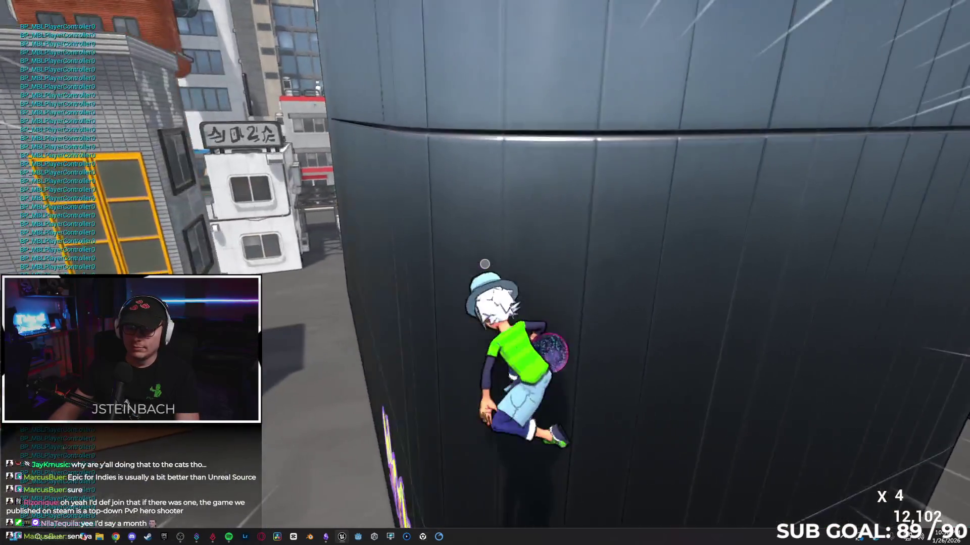
Parkour along the train and graffiti wall, then stop playing with the score at 13,832
key(space)
key(space)
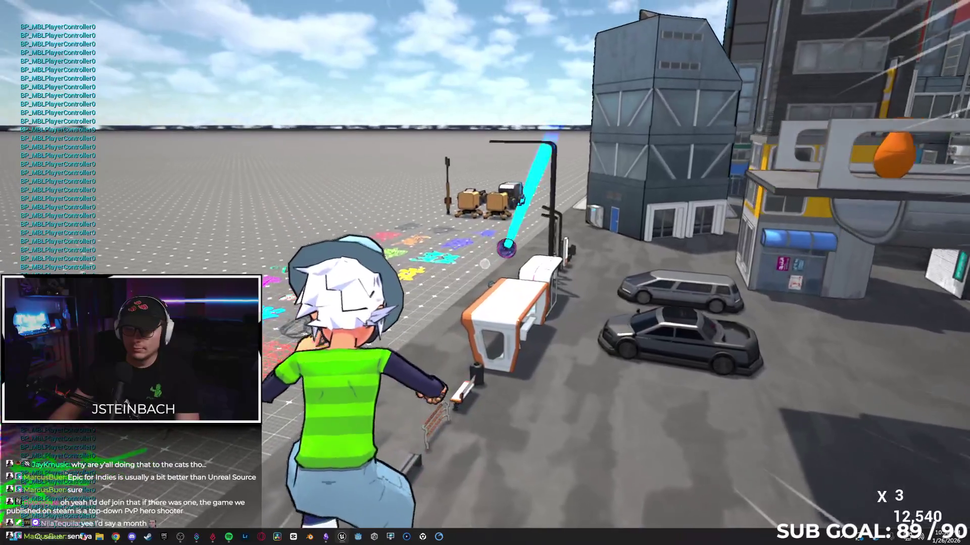
key(space)
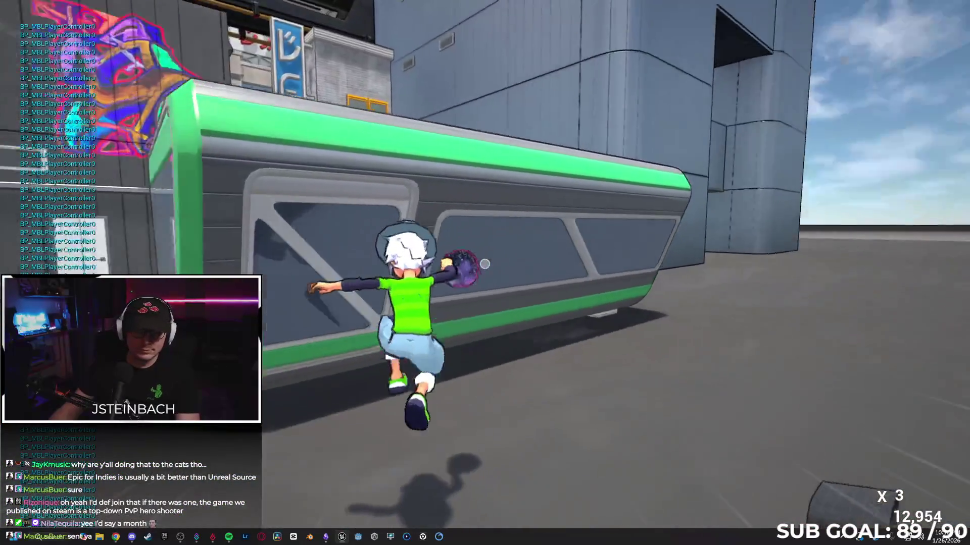
key(space)
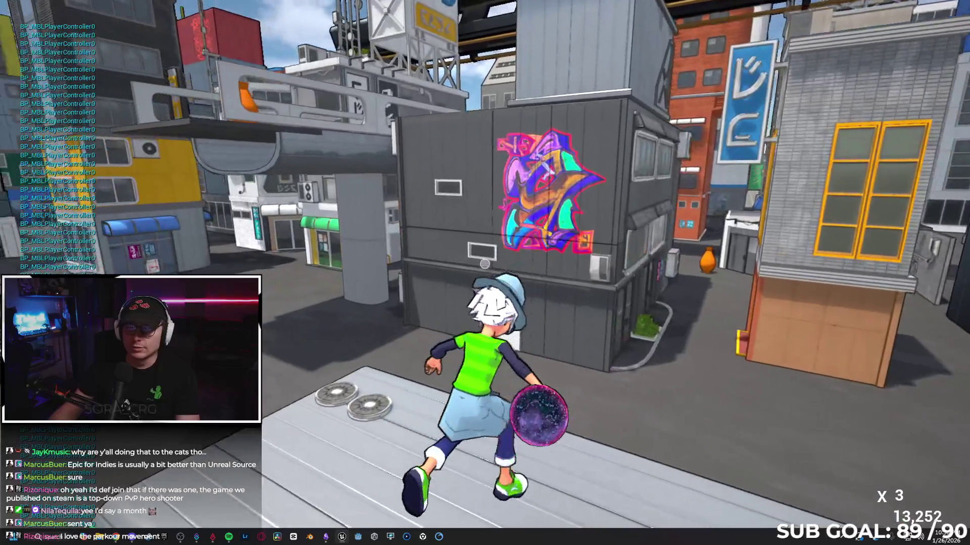
key(space)
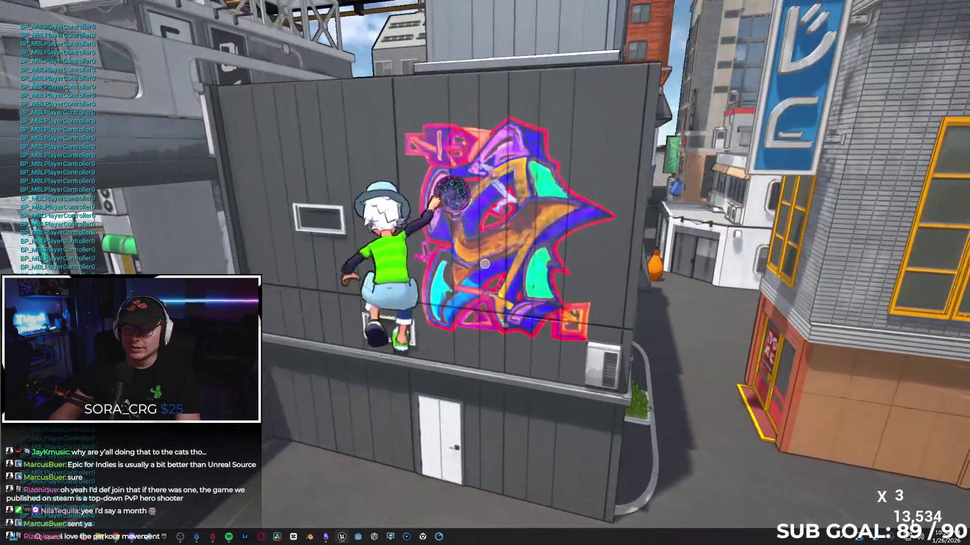
key(space)
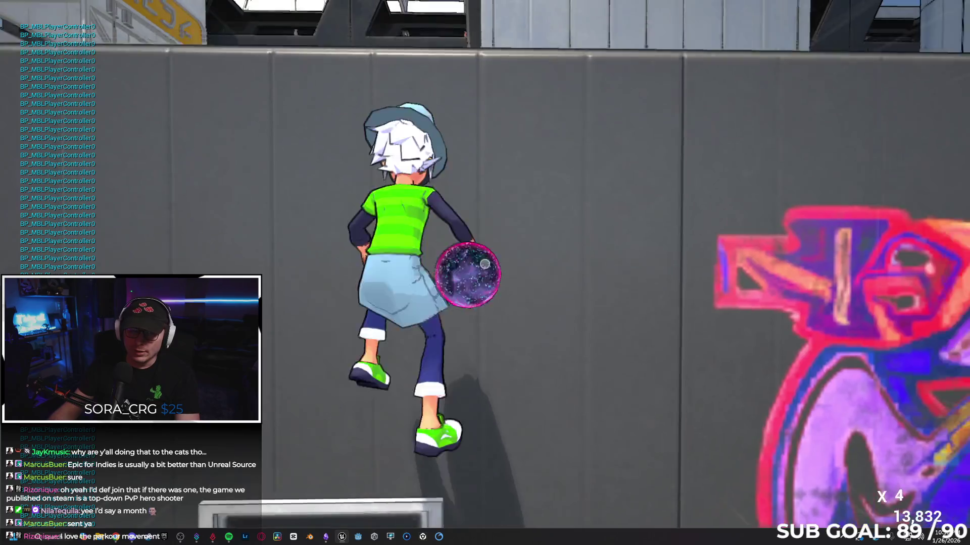
key(Escape)
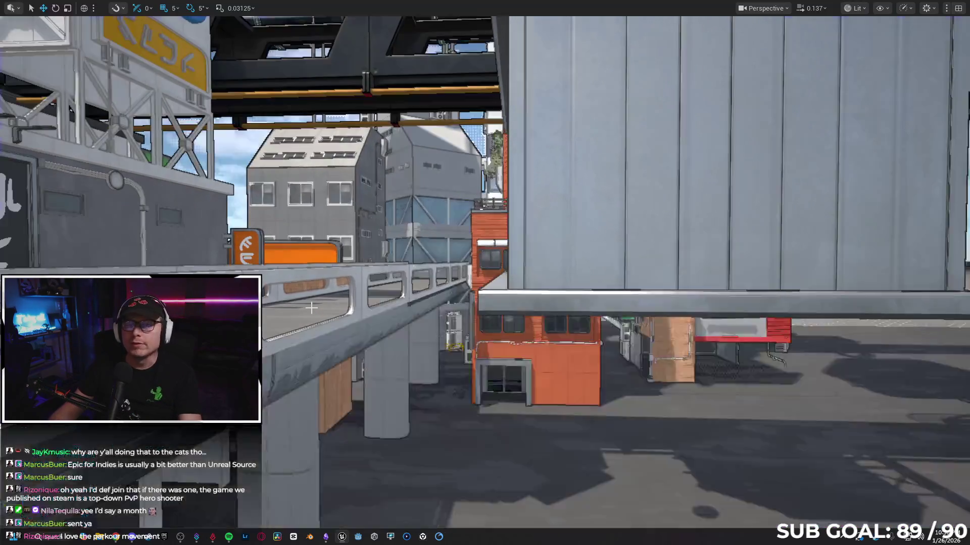
key(F11)
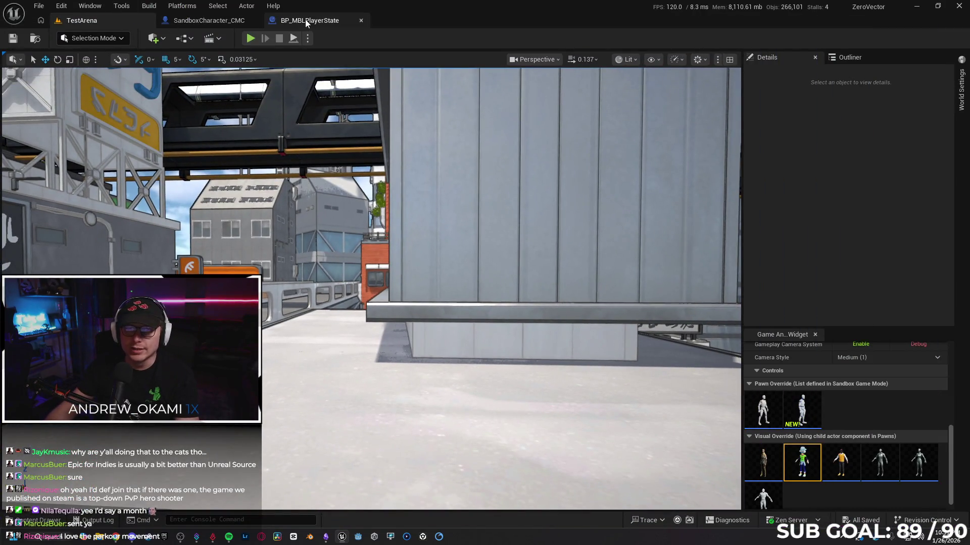
Return to SandboxCharacter_CMC's EventGraph and browse the Content Drawer to the top-level Content folder
click(307, 21)
click(224, 23)
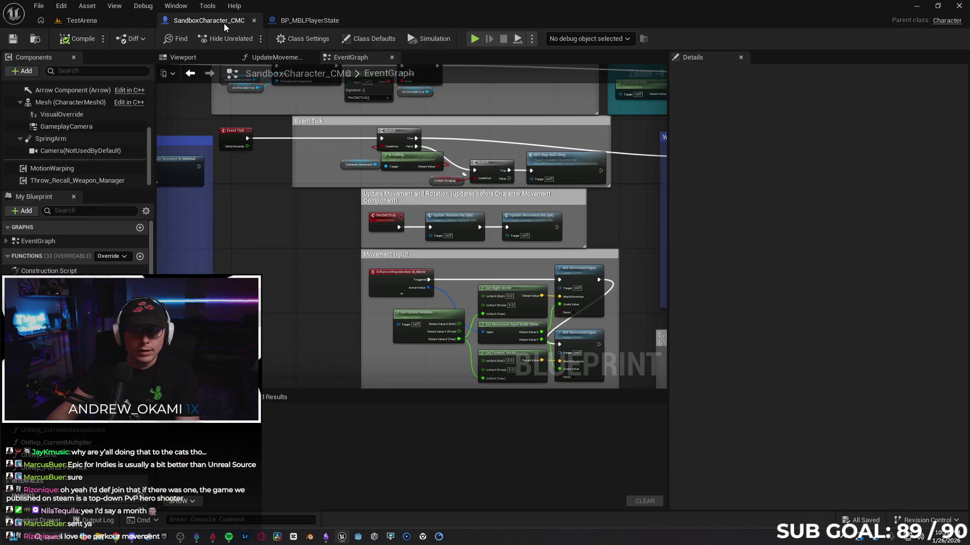
key(ctrl+space)
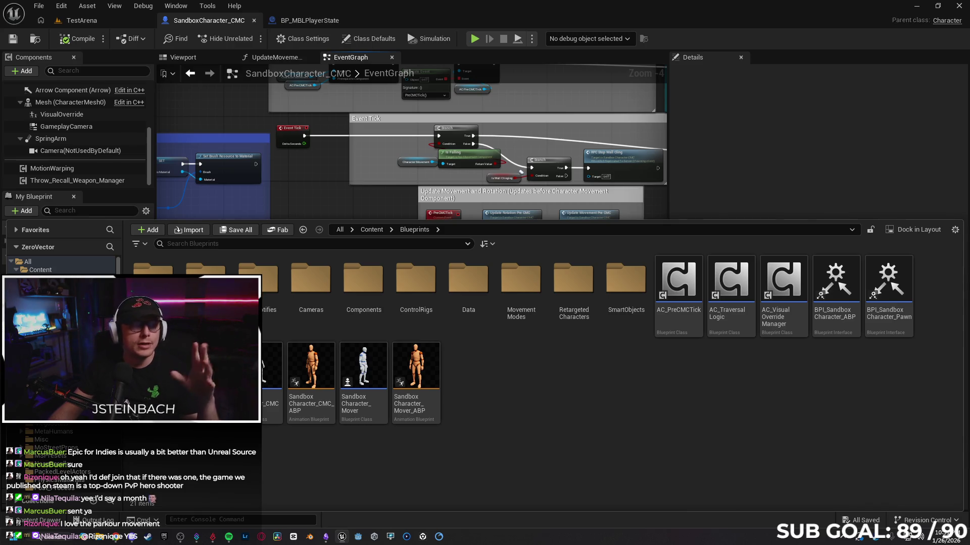
scroll(61, 353, down, 2)
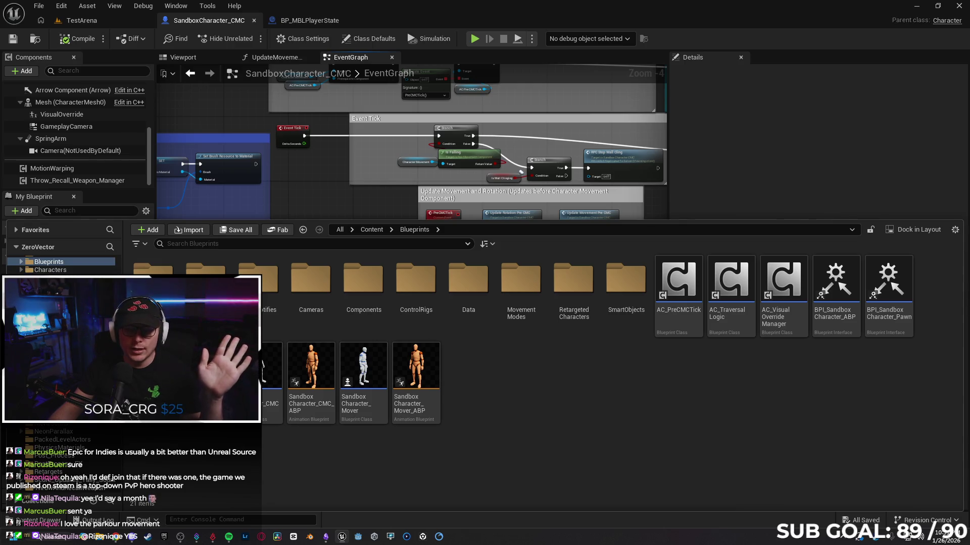
scroll(61, 354, down, 3)
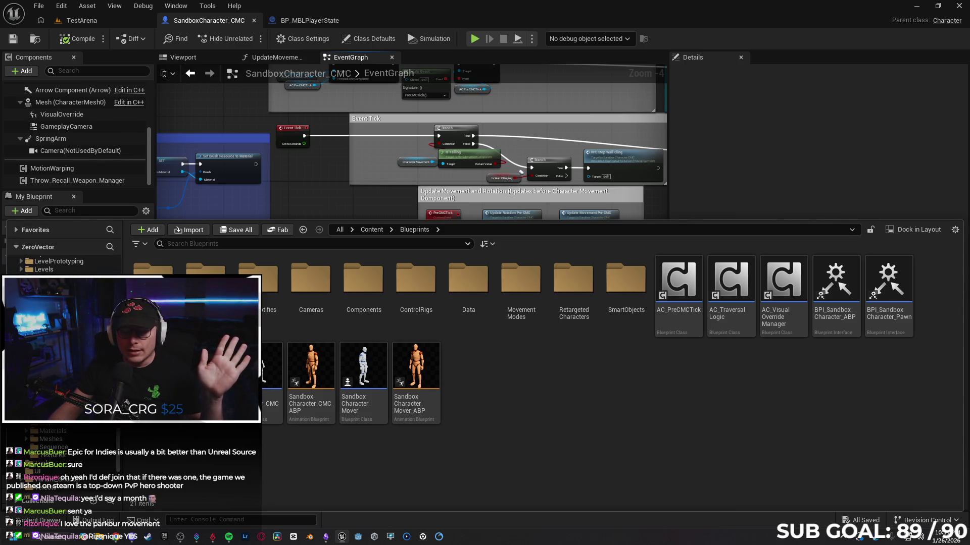
scroll(61, 354, up, 5)
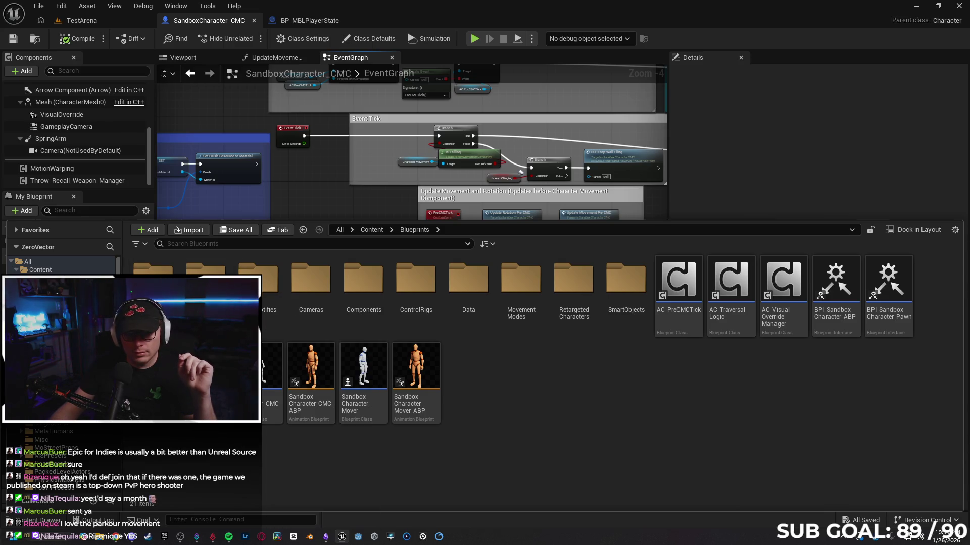
click(41, 269)
Open WBP_GameHud from the UI folder, delete its Print String debug nodes, and save
double_click(310, 457)
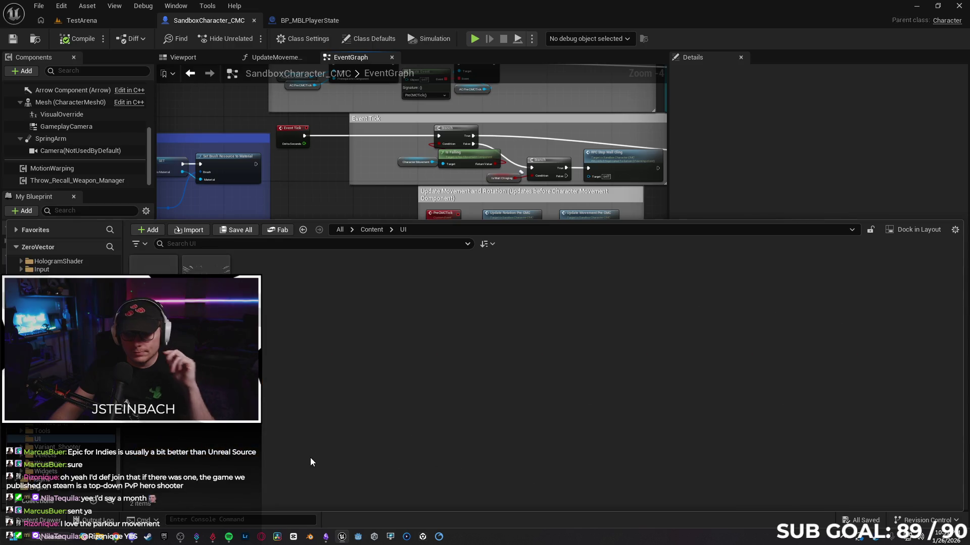
click(153, 265)
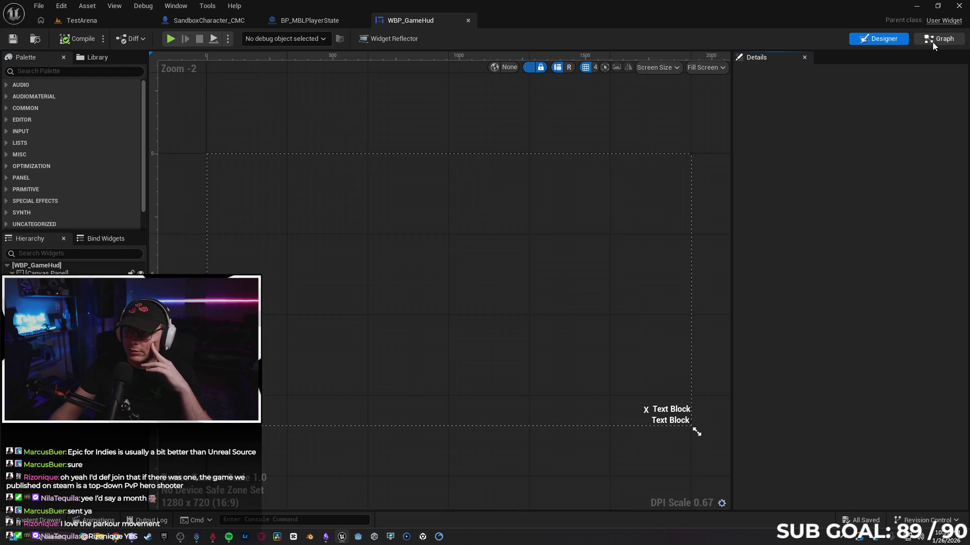
mouse_move(704, 165)
mouse_down()
mouse_move(634, 431)
mouse_move(652, 408)
mouse_up()
key(Delete)
mouse_move(511, 410)
mouse_down()
mouse_move(505, 392)
mouse_move(584, 413)
mouse_up()
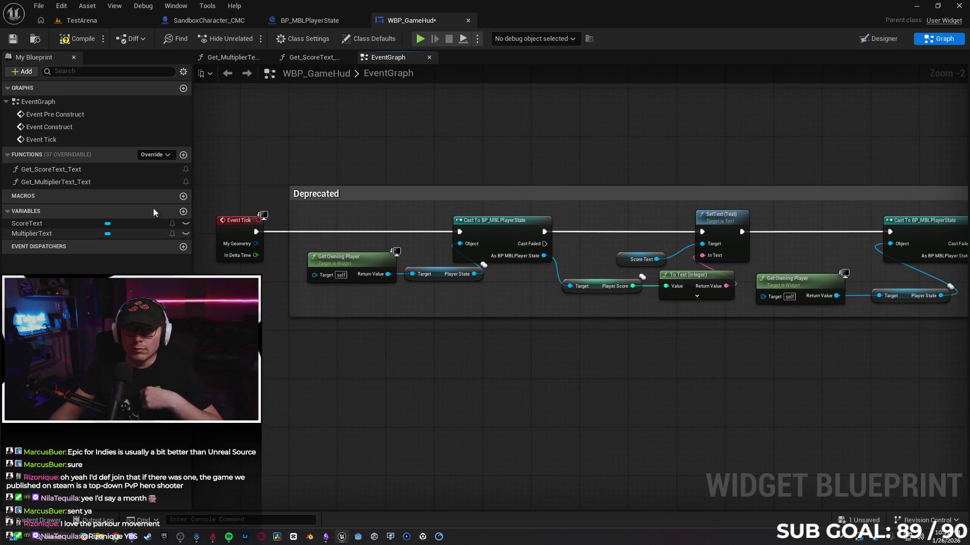
click(13, 39)
Review the HUD graph's Event Tick and Multiplier Text chain, then return to TestArena
mouse_move(673, 134)
mouse_down()
mouse_move(640, 304)
mouse_move(610, 337)
mouse_up()
mouse_move(397, 367)
mouse_down()
mouse_move(466, 331)
mouse_move(496, 359)
mouse_move(411, 348)
mouse_move(399, 261)
mouse_move(370, 332)
mouse_up()
drag(340, 286, 434, 335)
drag(519, 353, 290, 364)
mouse_move(567, 298)
mouse_down()
mouse_move(603, 332)
mouse_move(327, 343)
mouse_up()
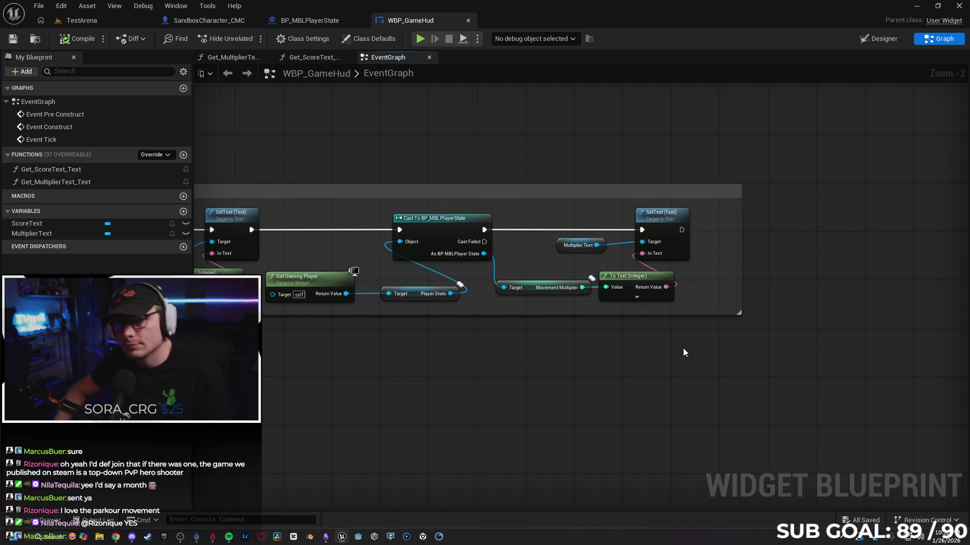
click(85, 23)
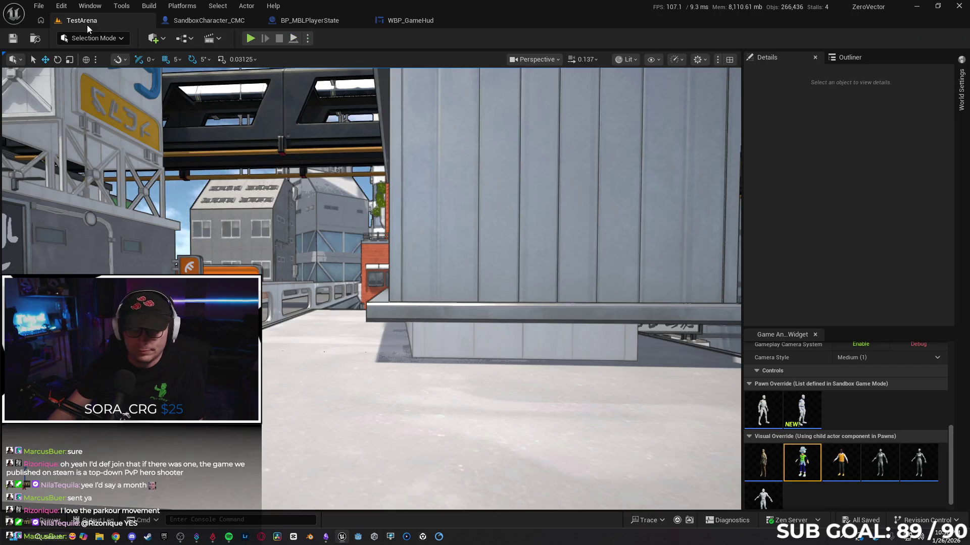
Play TestArena full-screen, vaulting the railing, running the beam and walkway, and climbing onto a rooftop
key(F11)
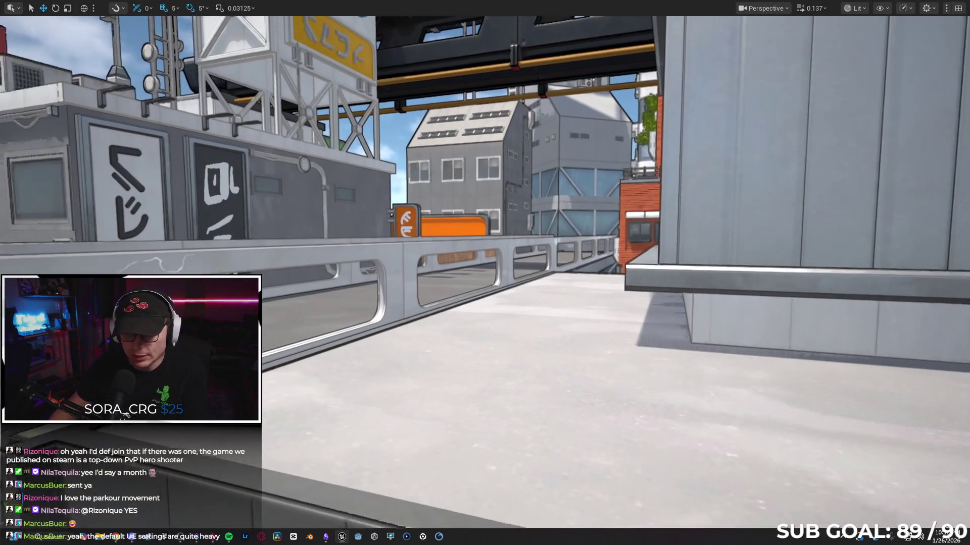
drag(348, 260, 371, 258)
key(alt+p)
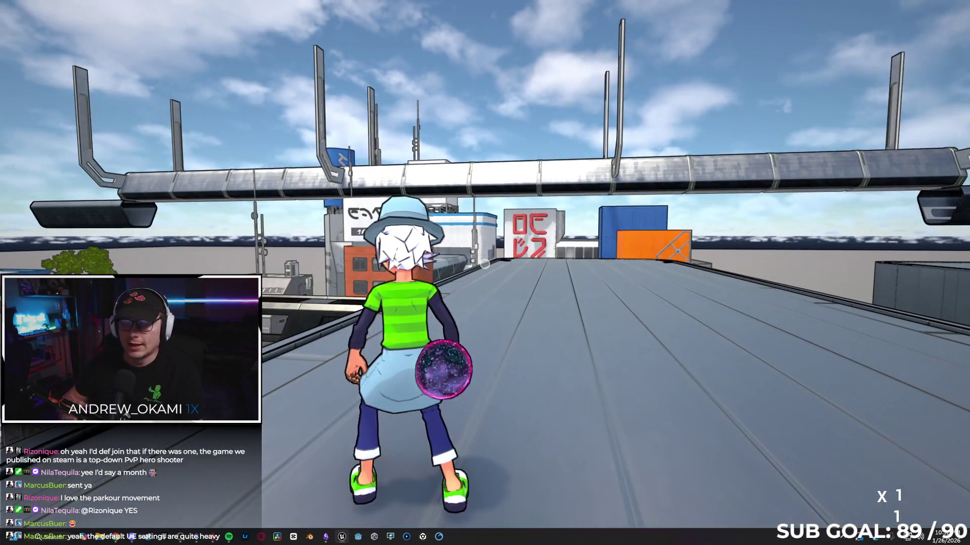
key(w)
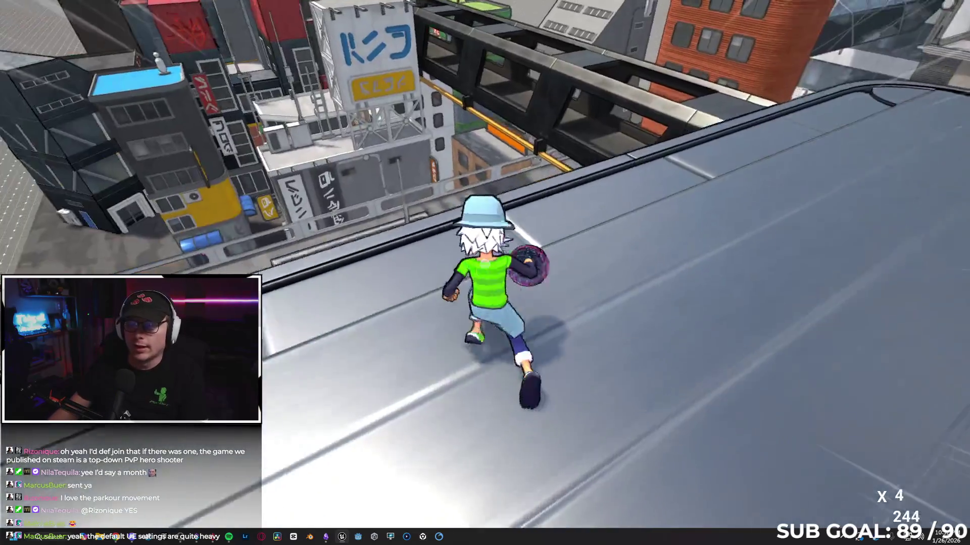
key(space)
key(w)
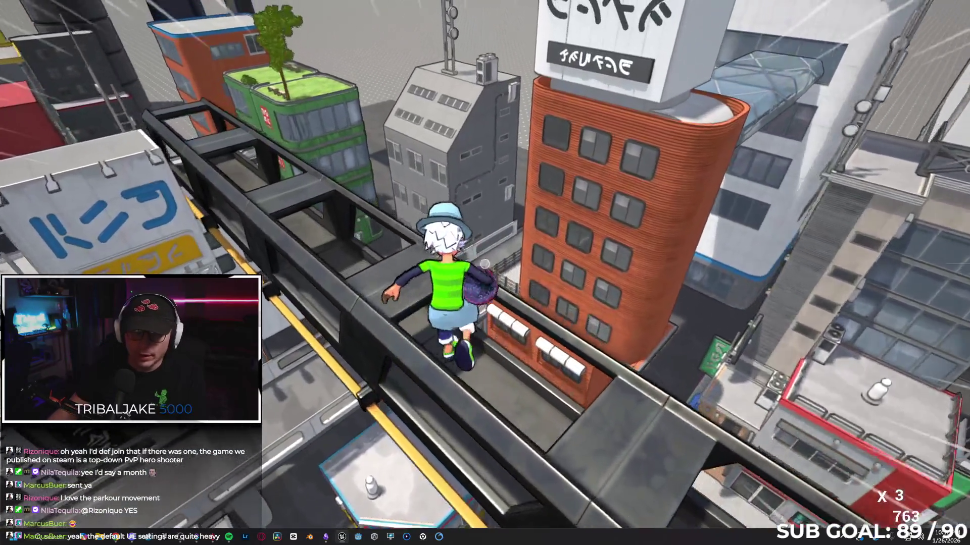
key(w)
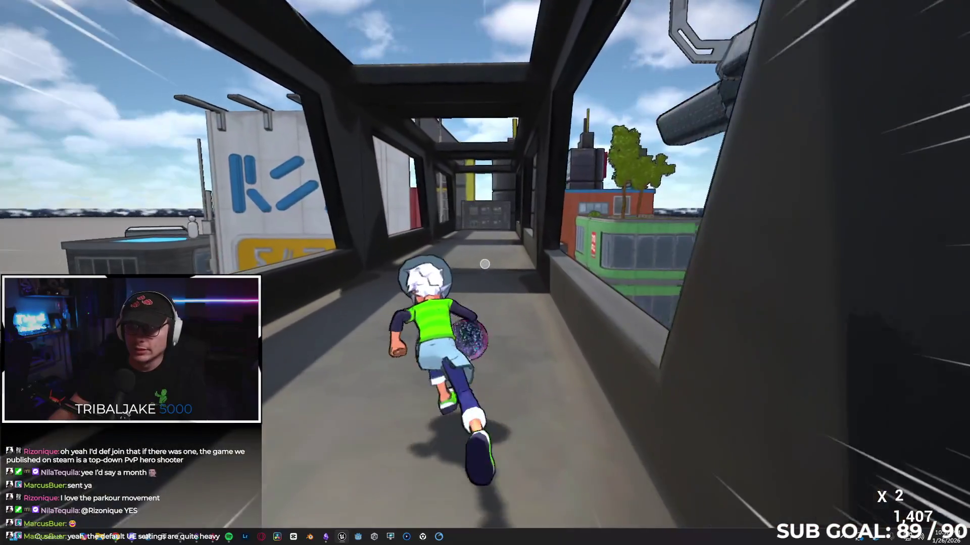
key(w)
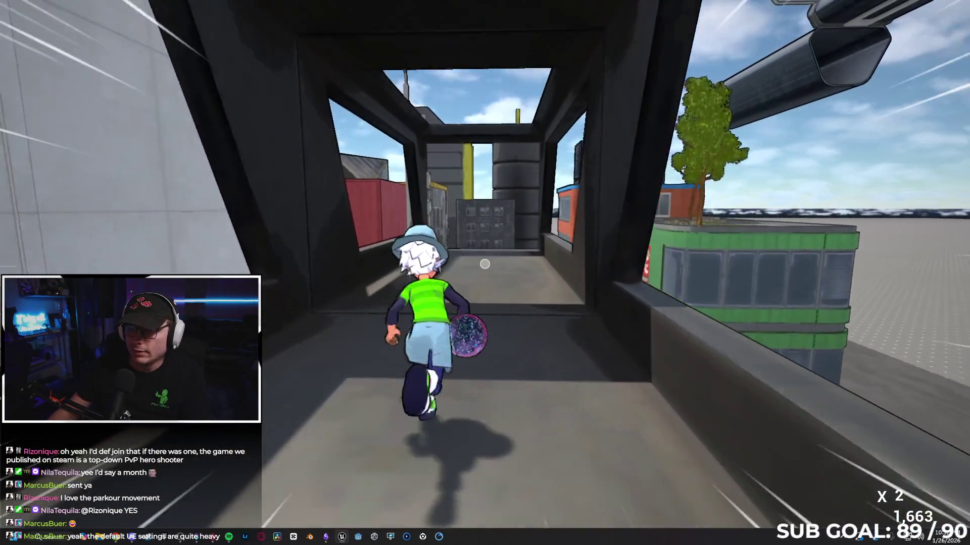
key(w)
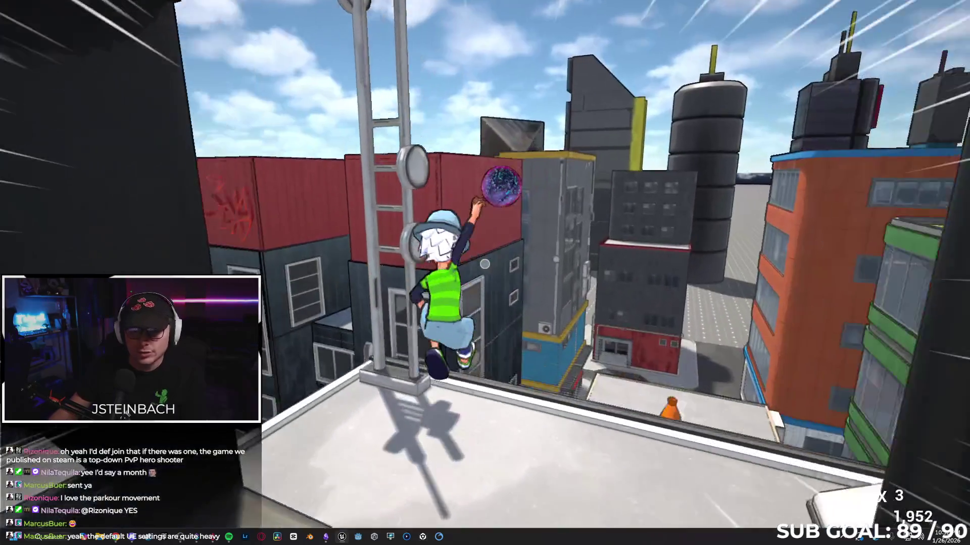
key(w)
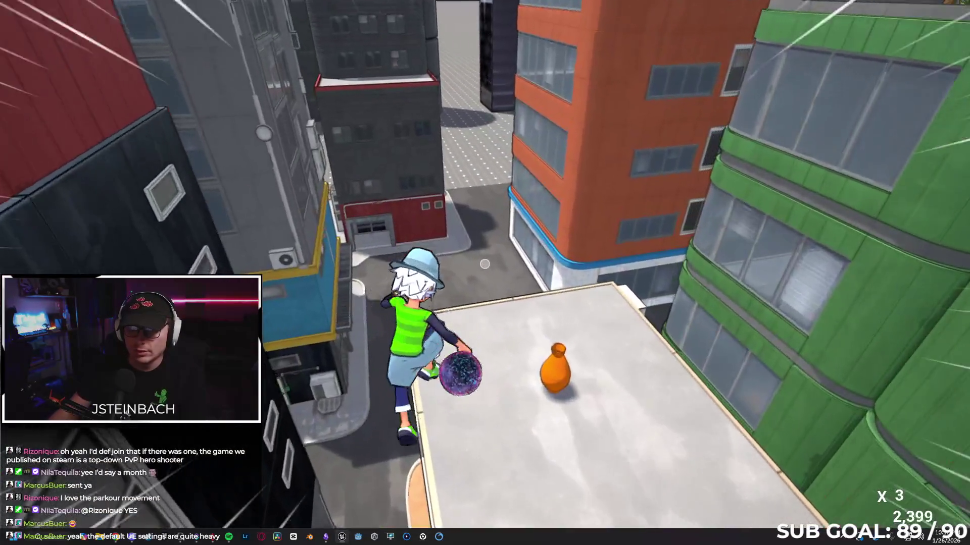
Wall-jump across the green, white and pool-topped buildings toward the brick building, ending in a slide
key(space)
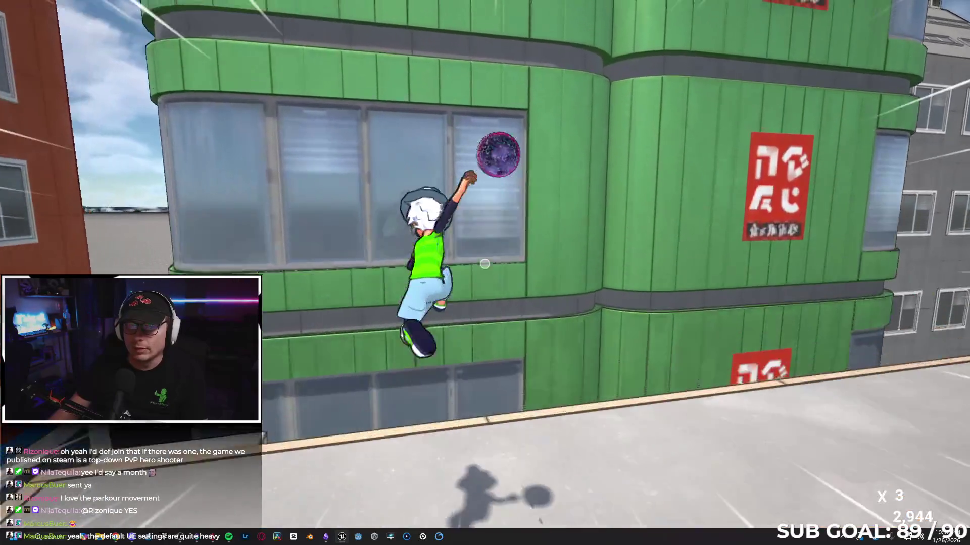
key(space)
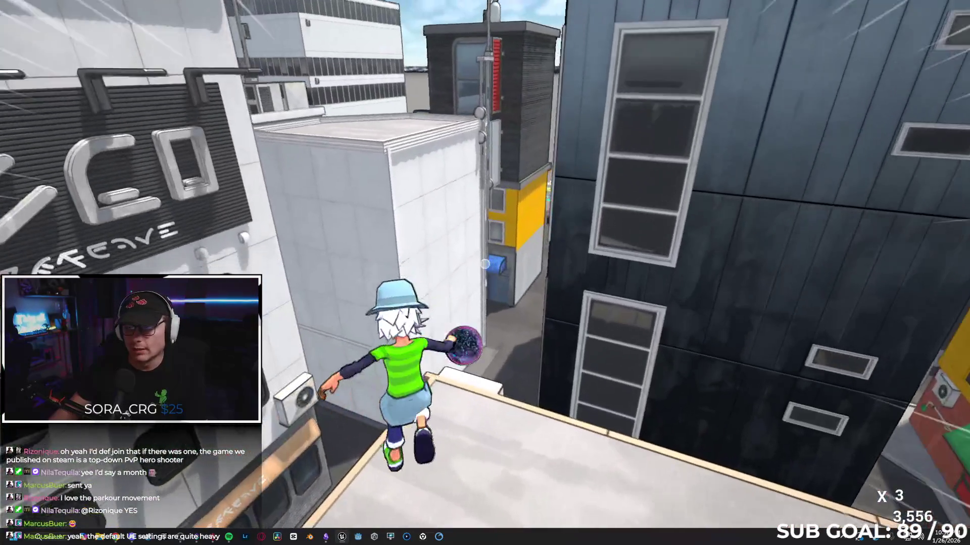
key(w)
key(space)
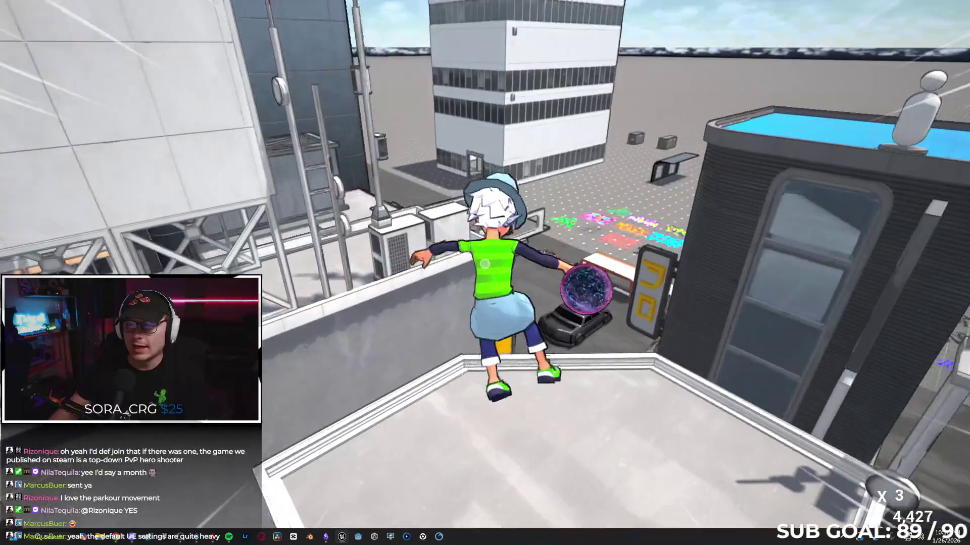
key(space)
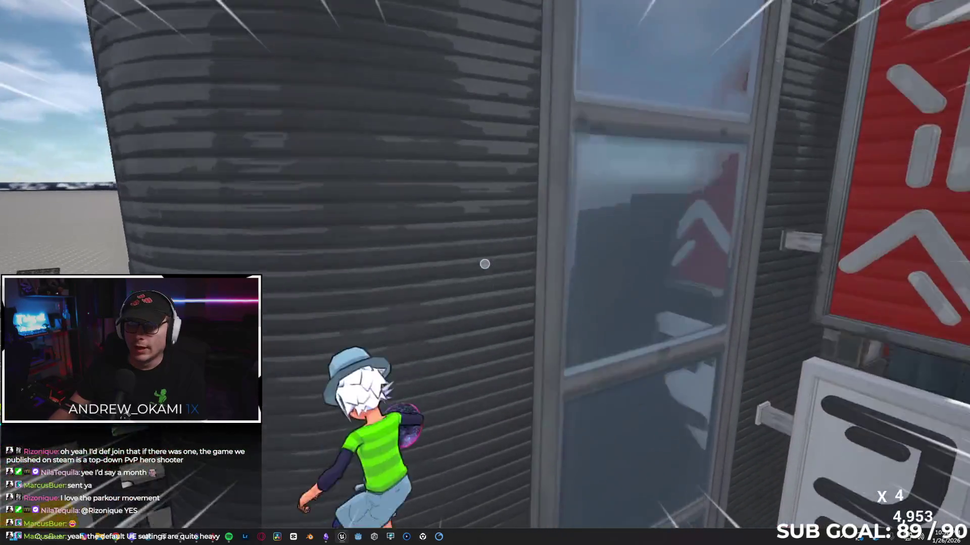
key(space)
key(space)
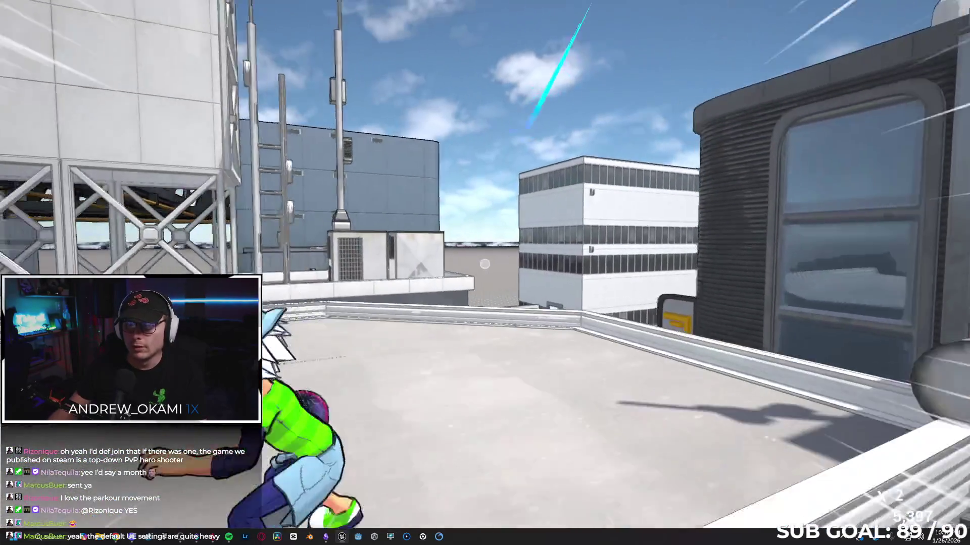
key(space)
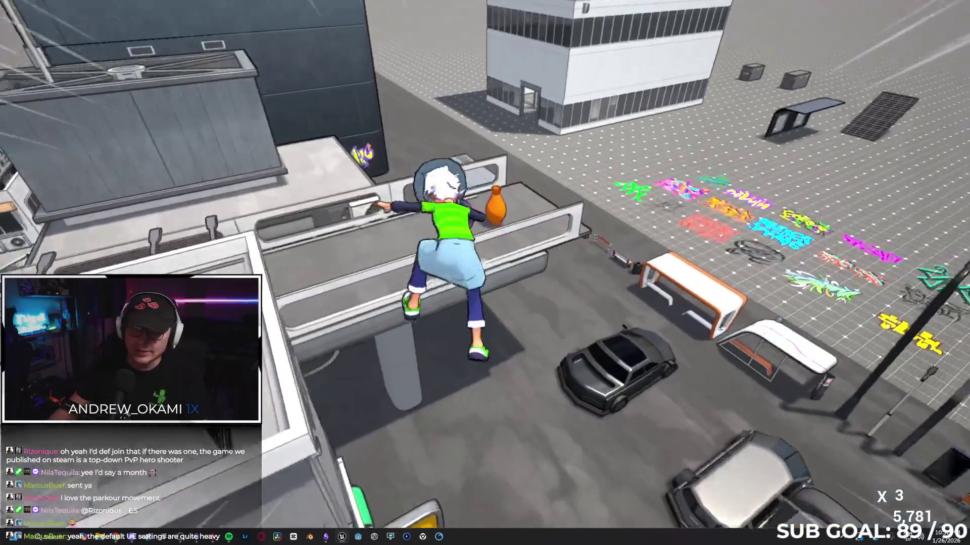
key(space)
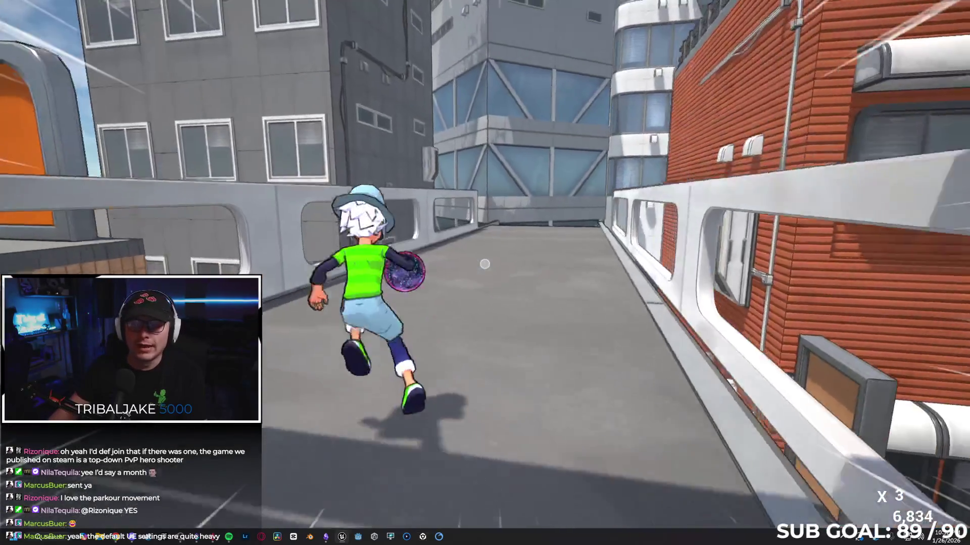
key(space)
key(space)
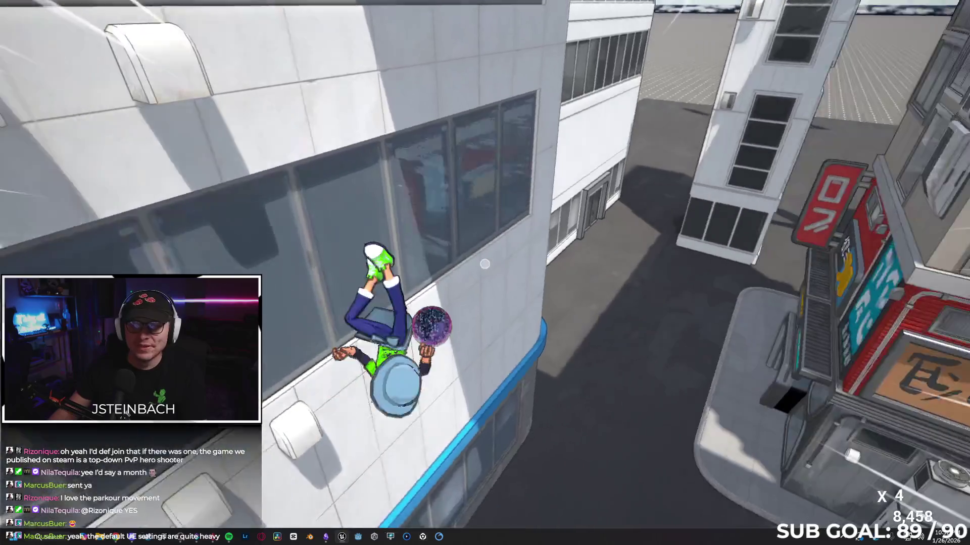
key(space)
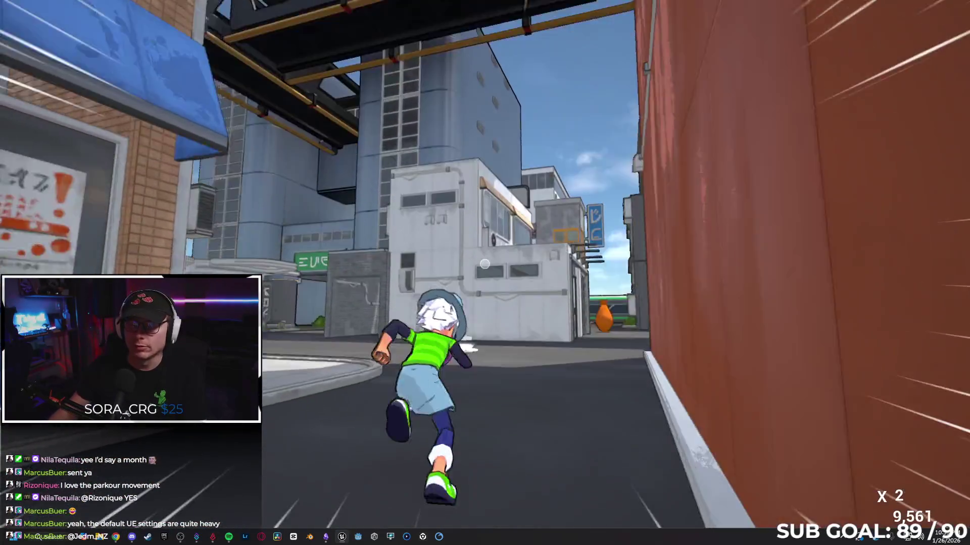
key(ctrl)
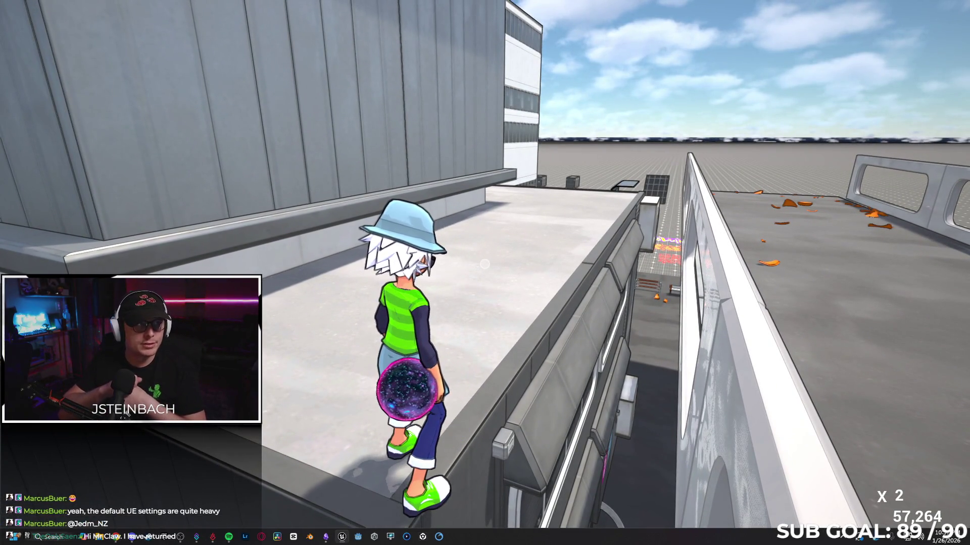
Stop the play session at 57,264 points and restore the normal editor layout
key(Escape)
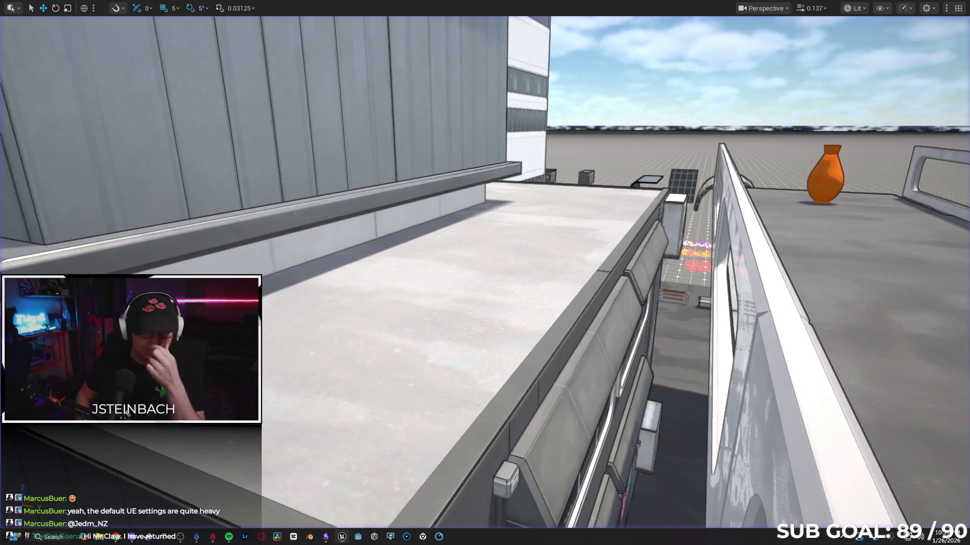
key(F11)
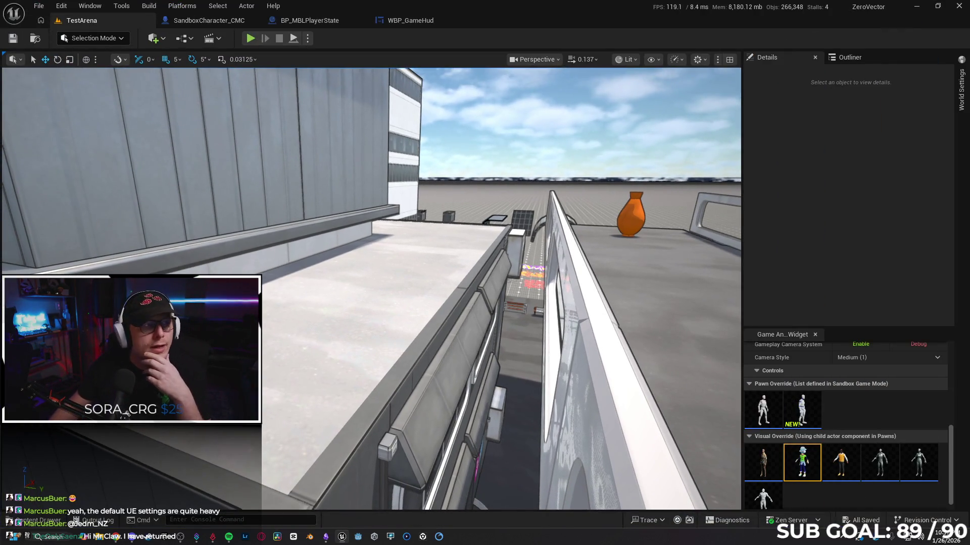